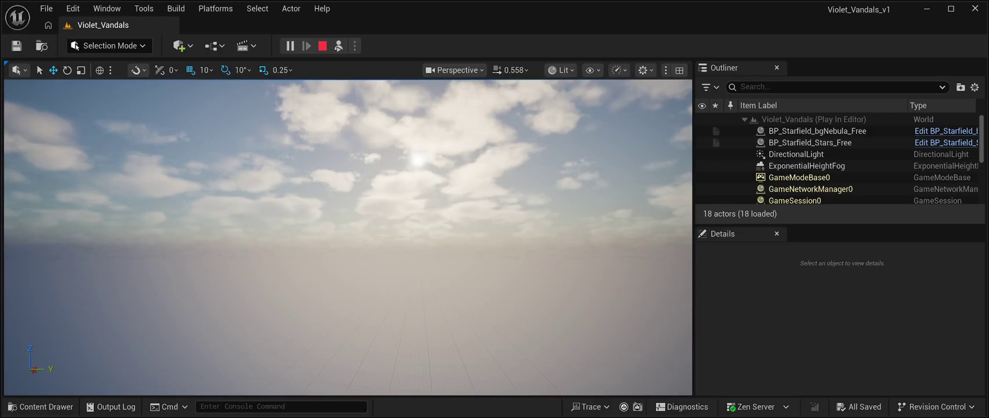
- End the play-test and save the Violet_Vandals level
{"action": "key", "text": "Escape"}
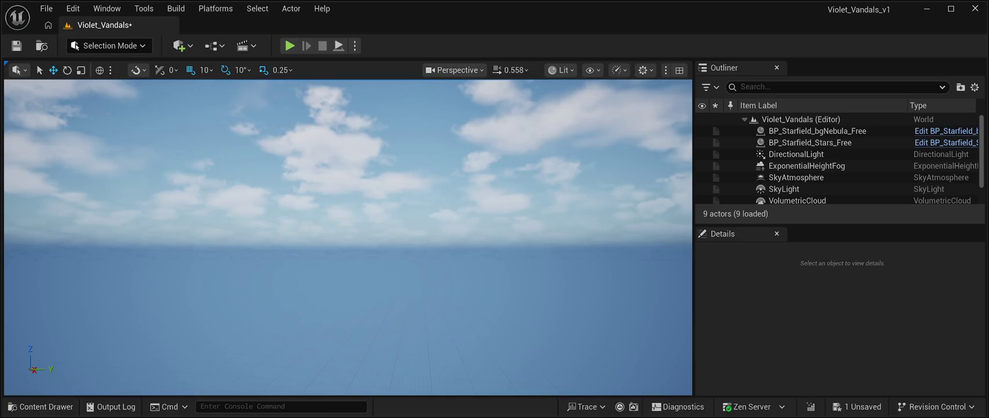
{"action": "key", "text": "ctrl+s"}
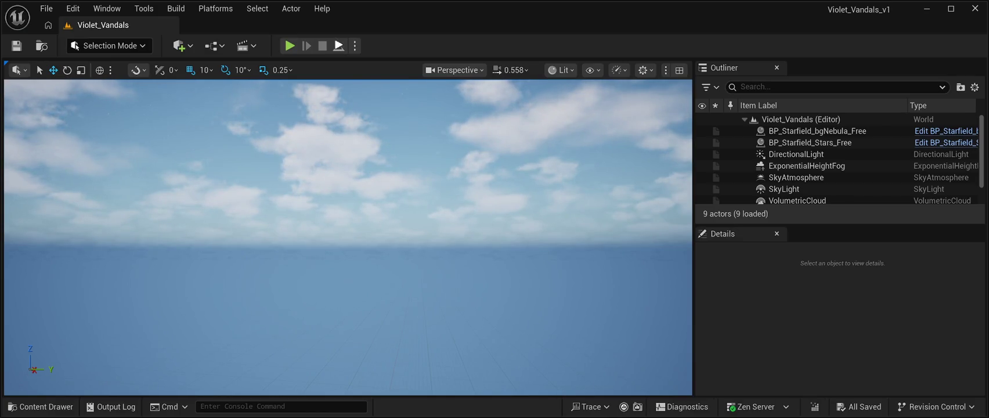
- Play-test the level to view the purple nebula starfield sky, then save the changes
{"action": "key", "text": "alt+p"}
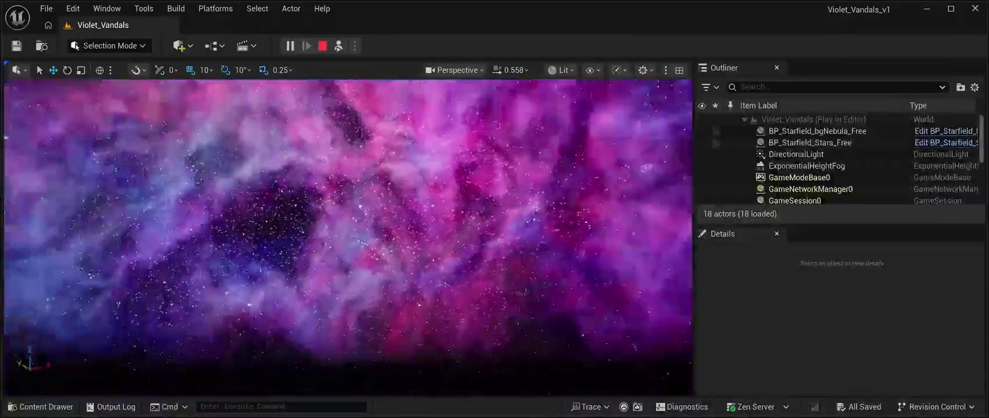
{"action": "key", "text": "Escape"}
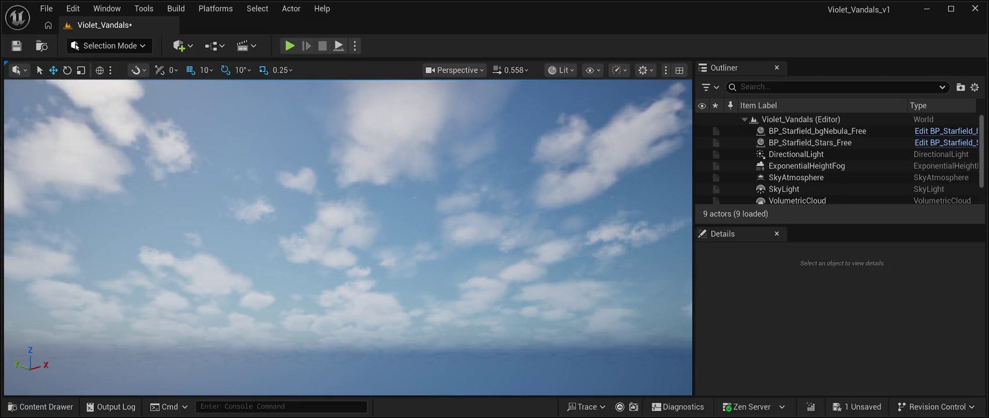
{"action": "key", "text": "ctrl+s"}
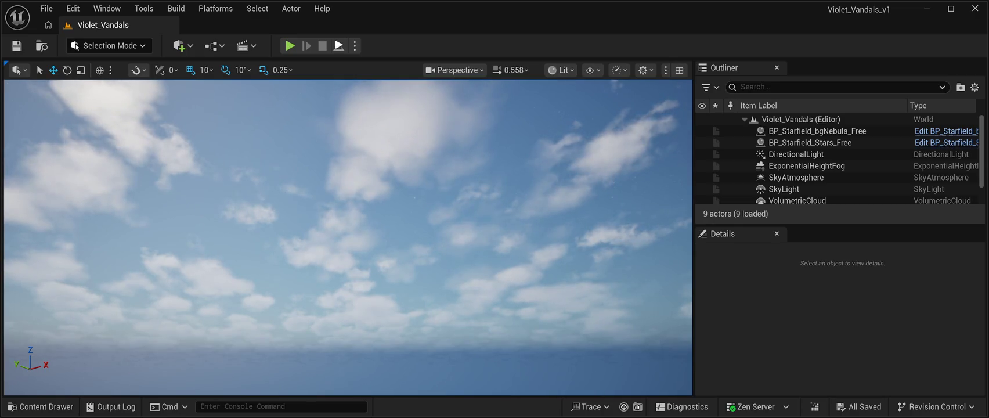
- Start and stop Play In Editor several times to check the sky, leaving a session running
{"action": "key", "text": "alt+p"}
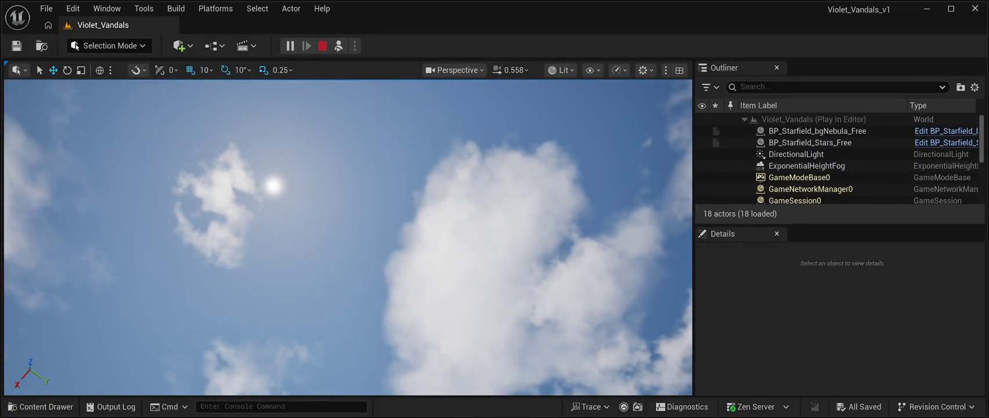
{"action": "key", "text": "Escape"}
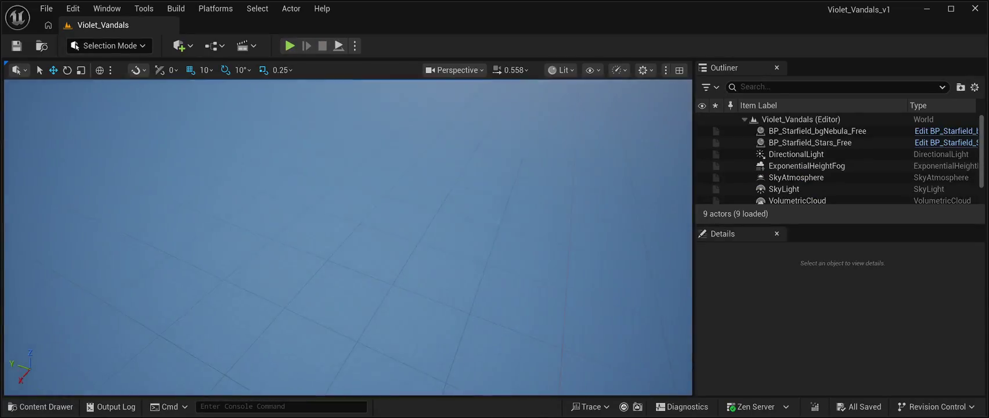
{"action": "key", "text": "alt+p"}
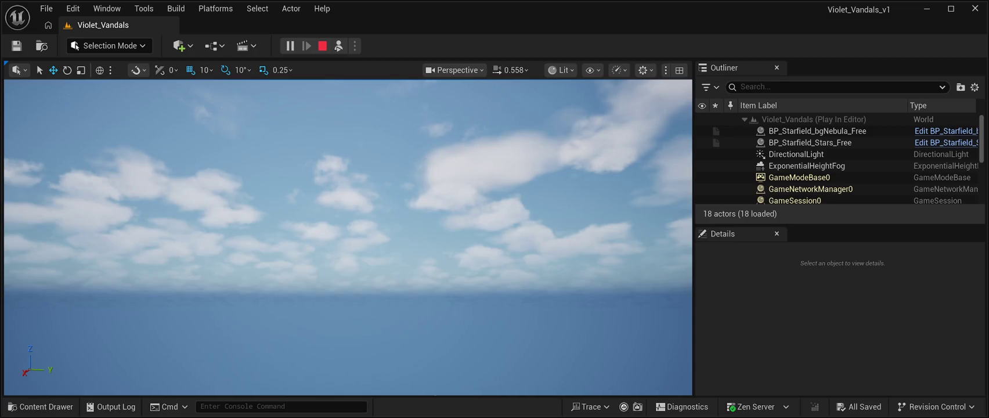
{"action": "key", "text": "Escape"}
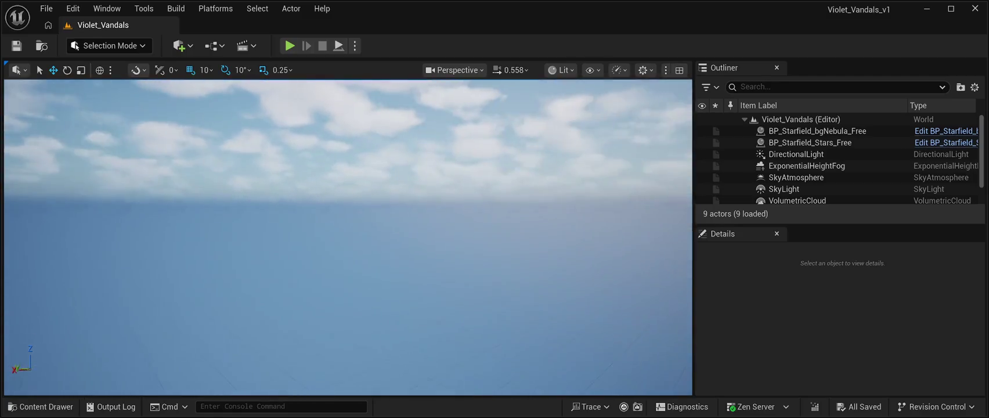
{"action": "key", "text": "alt+p"}
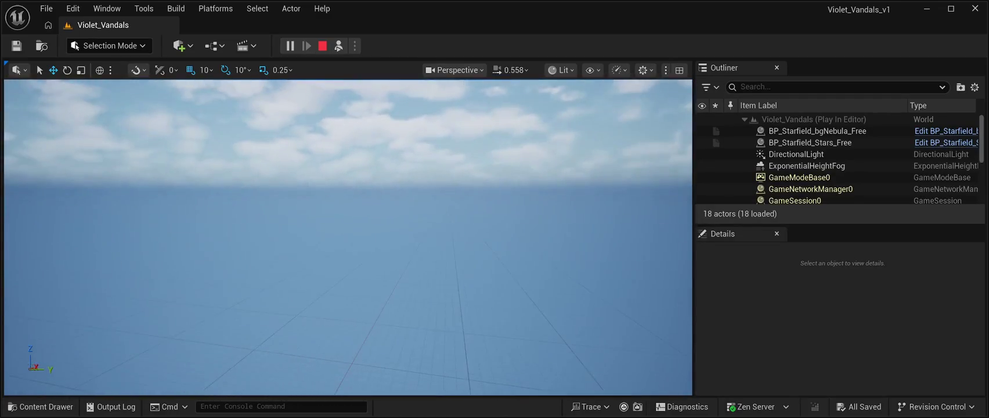
- Select the BP_Starfield_bgNebula_Free actor in the Outliner to inspect its settings
{"action": "left_click", "coordinate": [818, 130]}
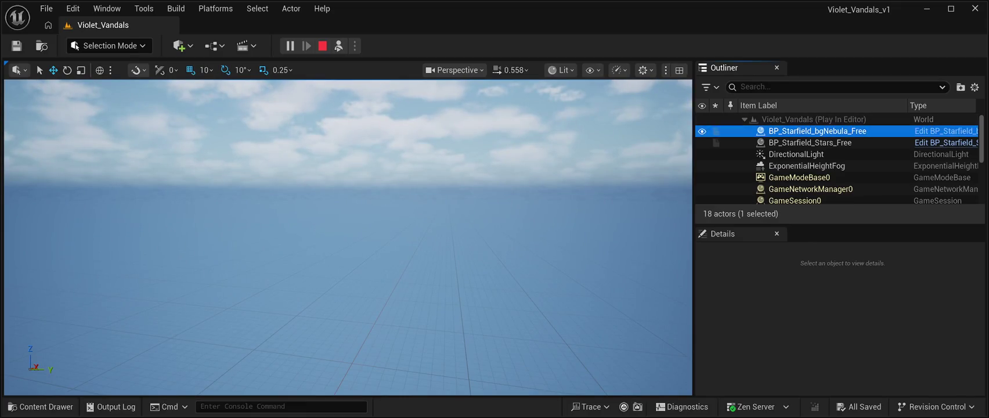
- Inspect the SkyLight, SkyAtmosphere and SpectatorPawn0 actors in the Outliner
{"action": "scroll", "coordinate": [817, 151], "scroll_direction": "down", "scroll_amount": 1}
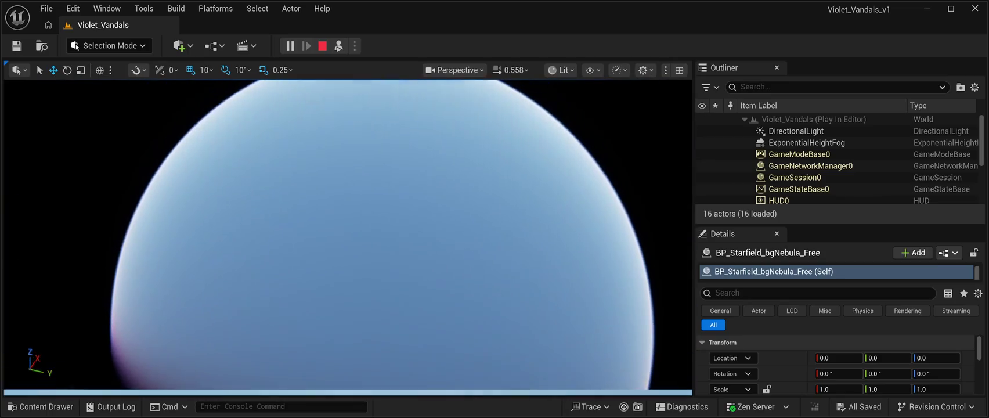
{"action": "scroll", "coordinate": [836, 142], "scroll_direction": "down", "scroll_amount": 5}
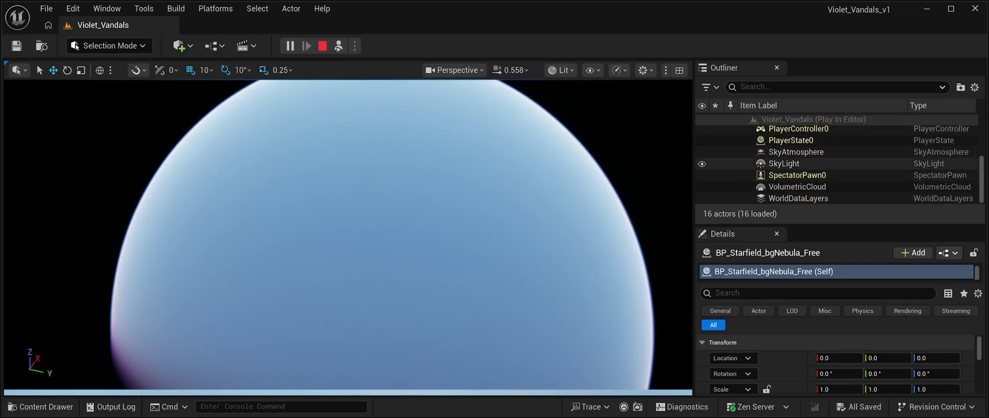
{"action": "left_click", "coordinate": [784, 163]}
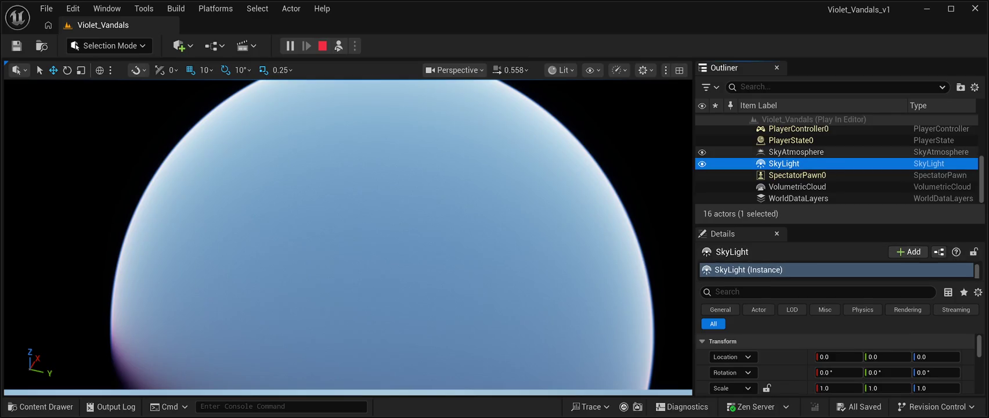
{"action": "left_click", "coordinate": [796, 151]}
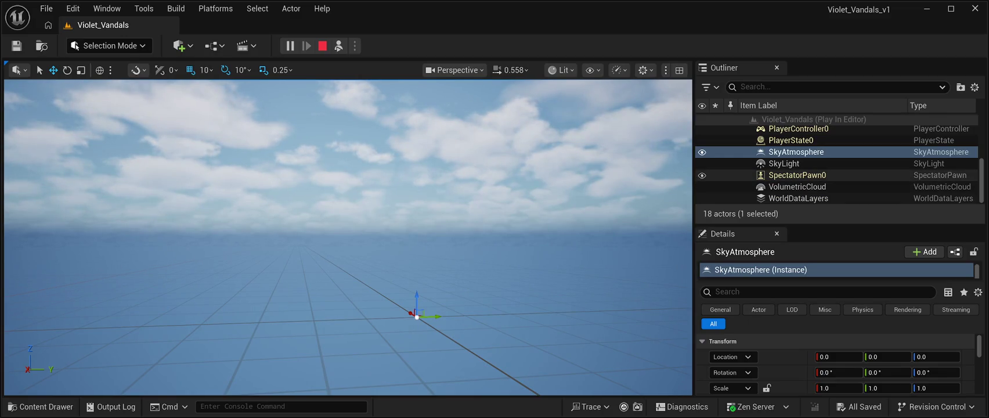
{"action": "left_click", "coordinate": [797, 175]}
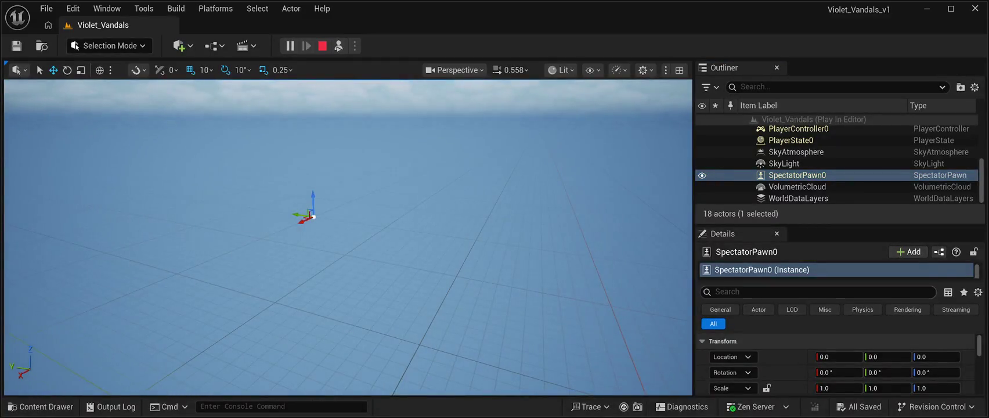
- Select the BP_Starfield_bgNebula_Free actor and bring up the Content Drawer
{"action": "scroll", "coordinate": [839, 164], "scroll_direction": "up", "scroll_amount": 3}
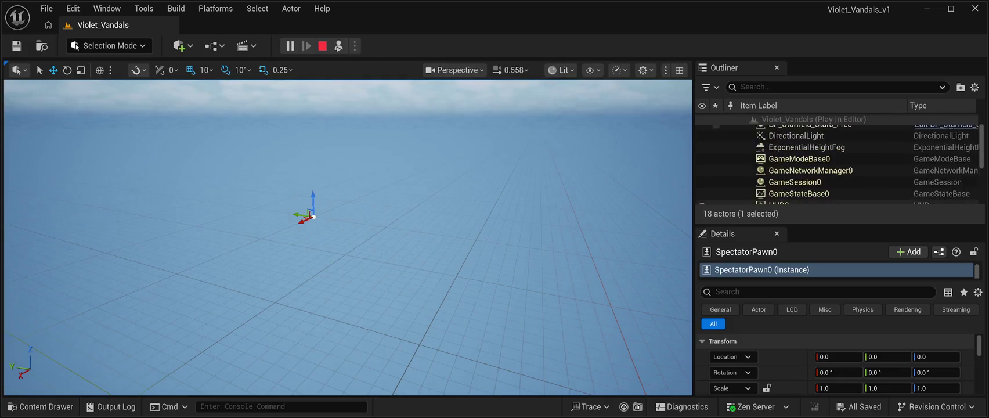
{"action": "scroll", "coordinate": [839, 164], "scroll_direction": "up", "scroll_amount": 1}
{"action": "left_click", "coordinate": [817, 130]}
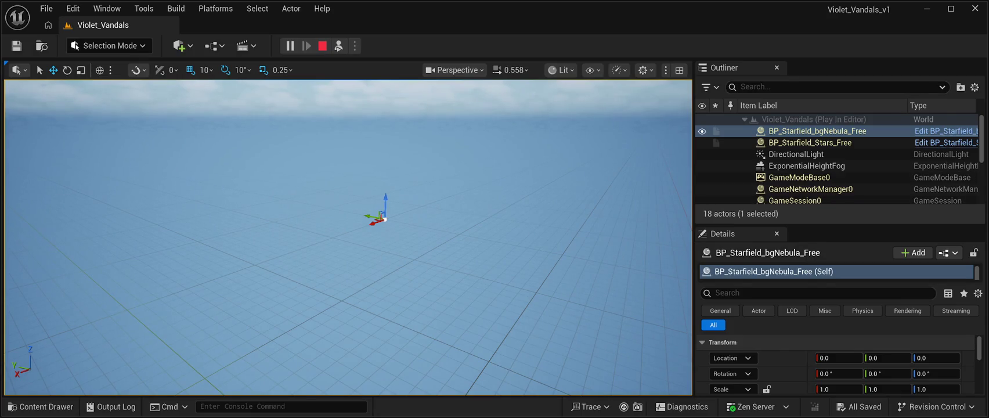
{"action": "left_click", "coordinate": [41, 406]}
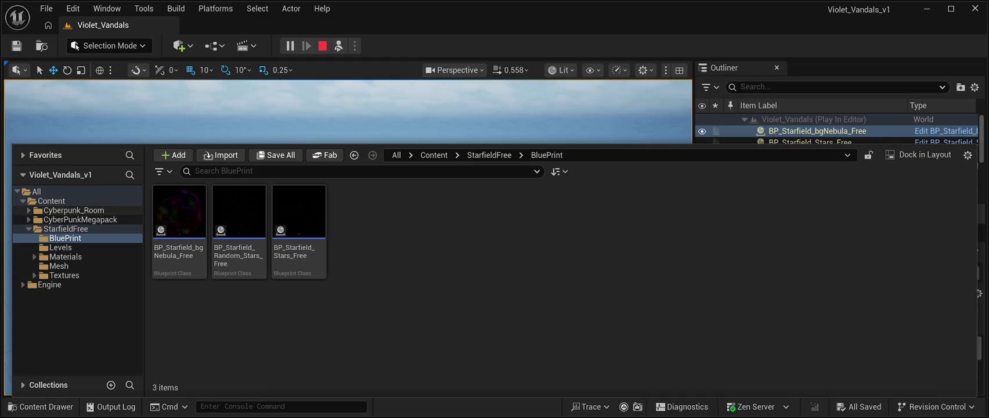
- In CyberPunkMegapack > Meshes, scroll to the road assets and select SM_RoadModuleVP32x_01
{"action": "left_click", "coordinate": [80, 219]}
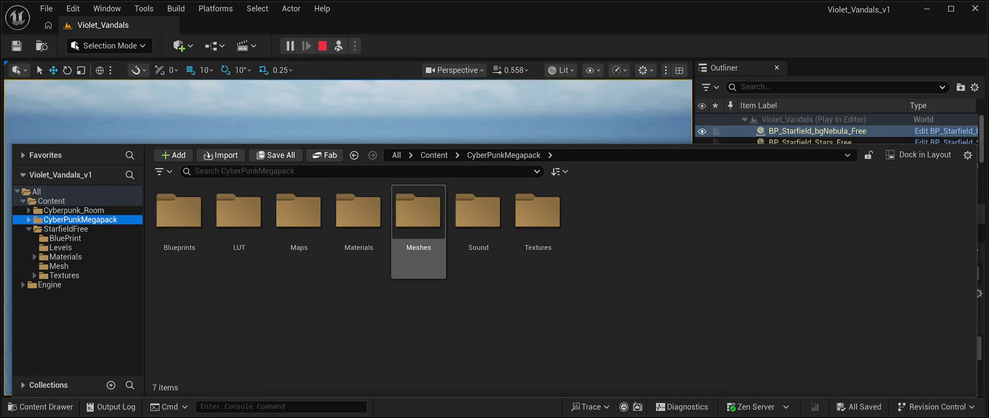
{"action": "double_click", "coordinate": [418, 215]}
{"action": "scroll", "coordinate": [598, 273], "scroll_direction": "down", "scroll_amount": 5}
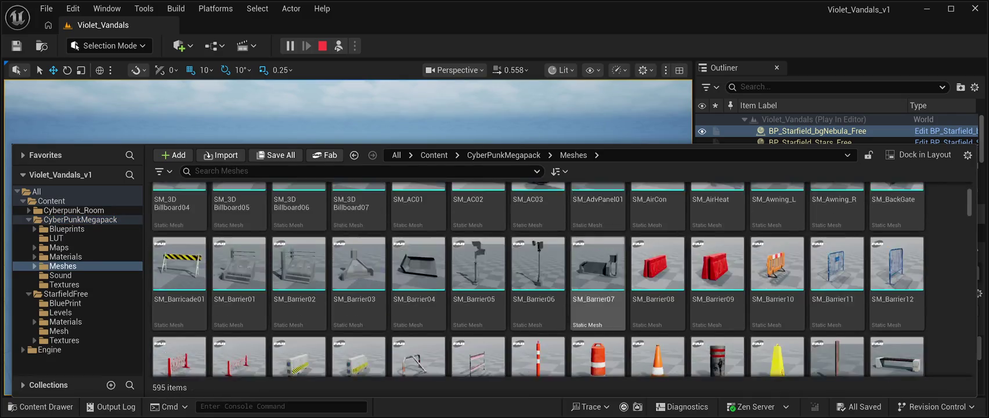
{"action": "scroll", "coordinate": [598, 256], "scroll_direction": "down", "scroll_amount": 15}
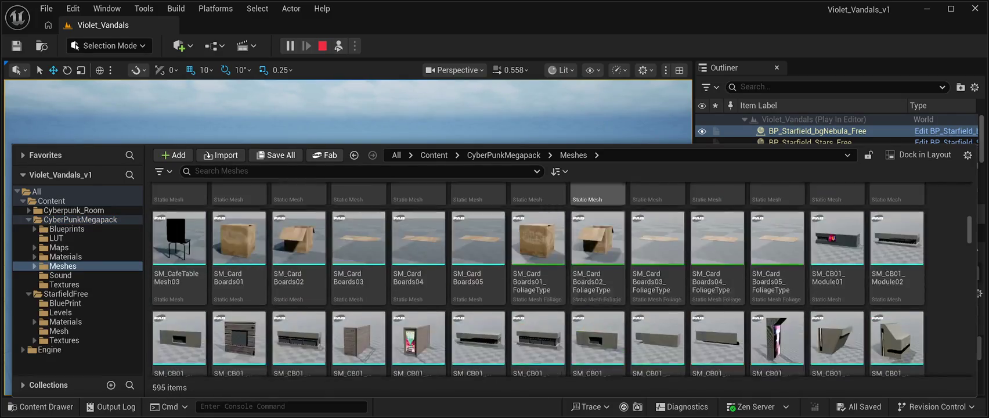
{"action": "scroll", "coordinate": [598, 255], "scroll_direction": "down", "scroll_amount": 15}
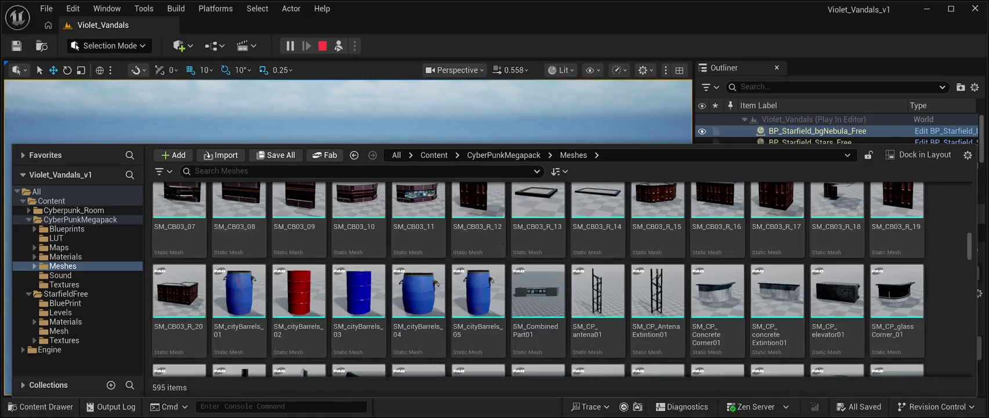
{"action": "scroll", "coordinate": [598, 273], "scroll_direction": "down", "scroll_amount": 1}
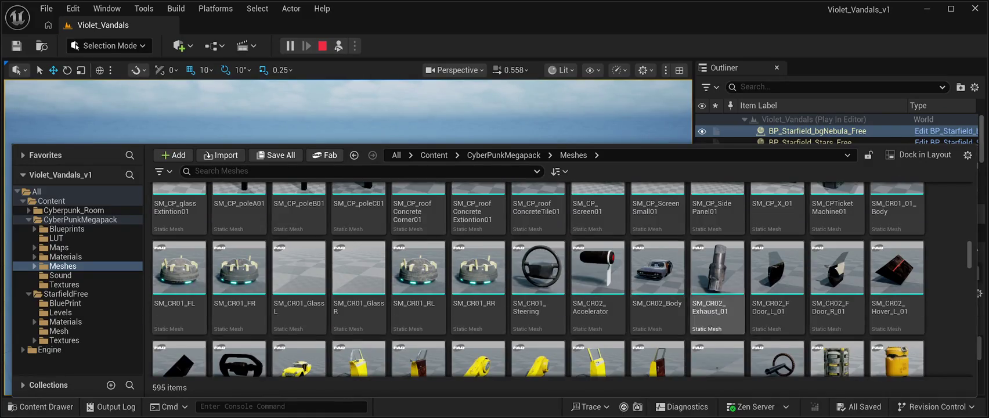
{"action": "scroll", "coordinate": [837, 273], "scroll_direction": "down", "scroll_amount": 10}
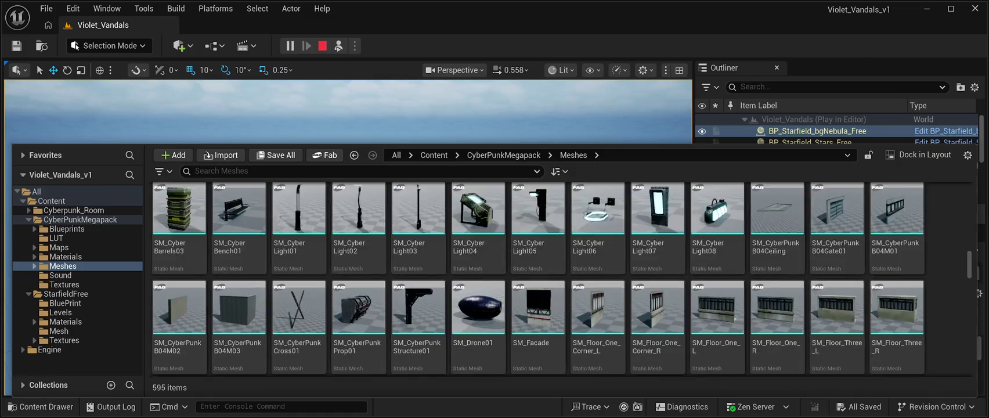
{"action": "scroll", "coordinate": [537, 279], "scroll_direction": "down", "scroll_amount": 3}
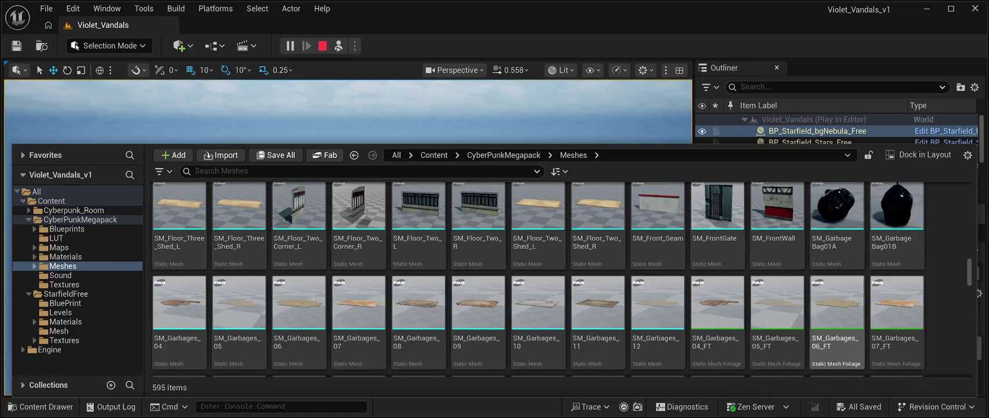
{"action": "scroll", "coordinate": [836, 319], "scroll_direction": "down", "scroll_amount": 6}
{"action": "scroll", "coordinate": [777, 279], "scroll_direction": "down", "scroll_amount": 10}
{"action": "scroll", "coordinate": [778, 302], "scroll_direction": "down", "scroll_amount": 10}
{"action": "scroll", "coordinate": [777, 301], "scroll_direction": "down", "scroll_amount": 10}
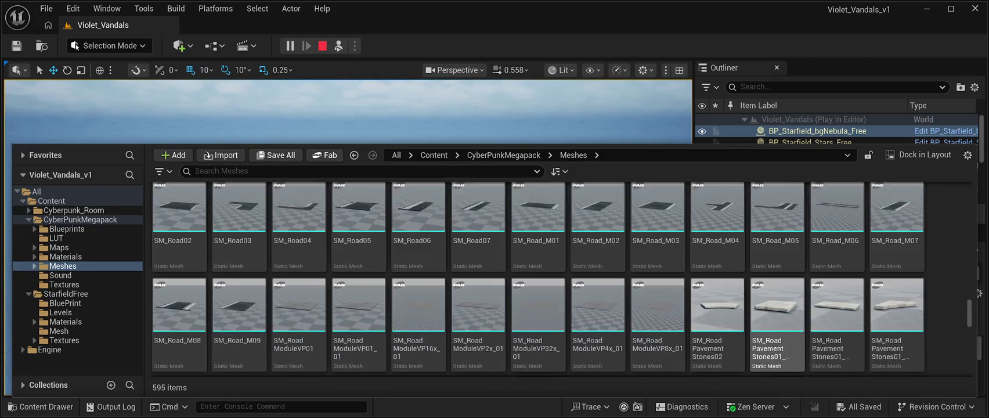
{"action": "scroll", "coordinate": [777, 302], "scroll_direction": "down", "scroll_amount": 2}
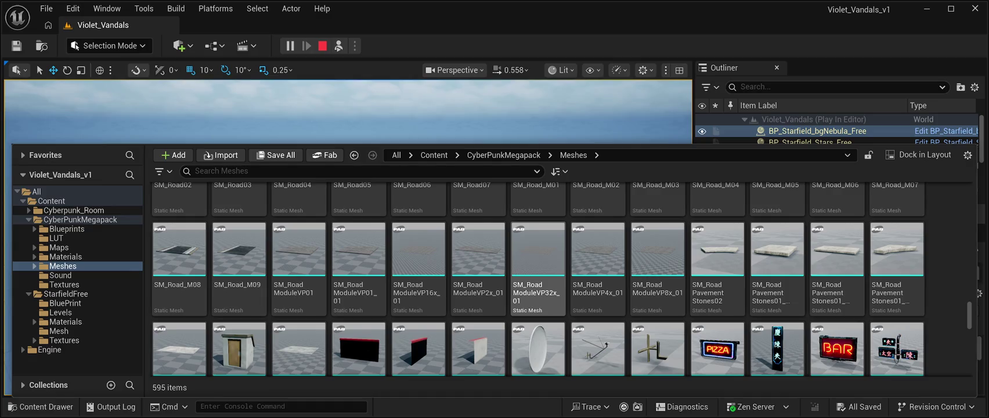
{"action": "left_click", "coordinate": [538, 249]}
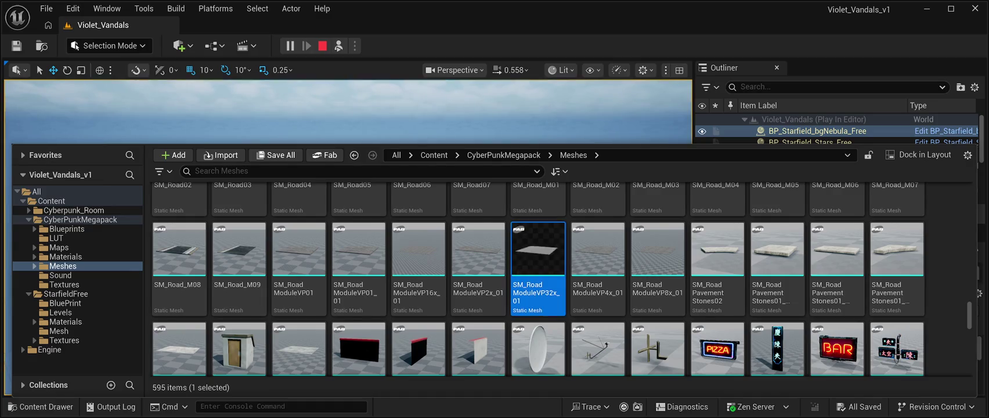
- Drag SM_RoadModuleVP32x_01 into the level as a floor, then stop the play session
{"action": "left_click_drag", "start_coordinate": [538, 249], "coordinate": [191, 232]}
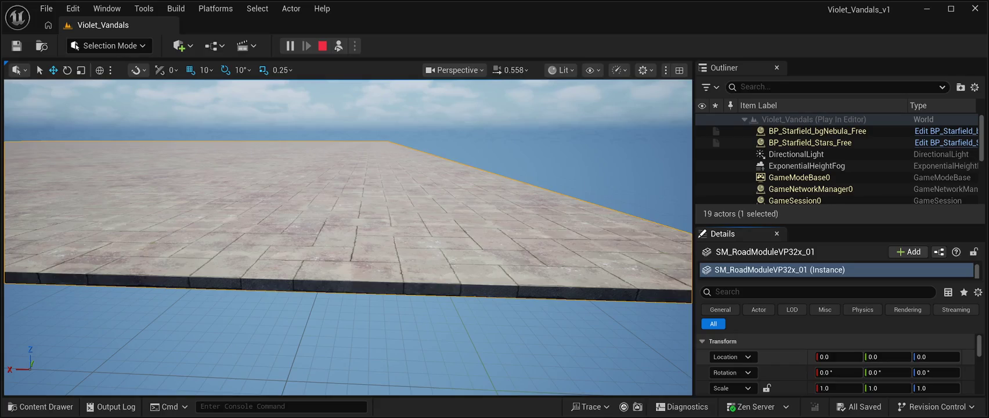
{"action": "scroll", "coordinate": [836, 366], "scroll_direction": "down", "scroll_amount": 3}
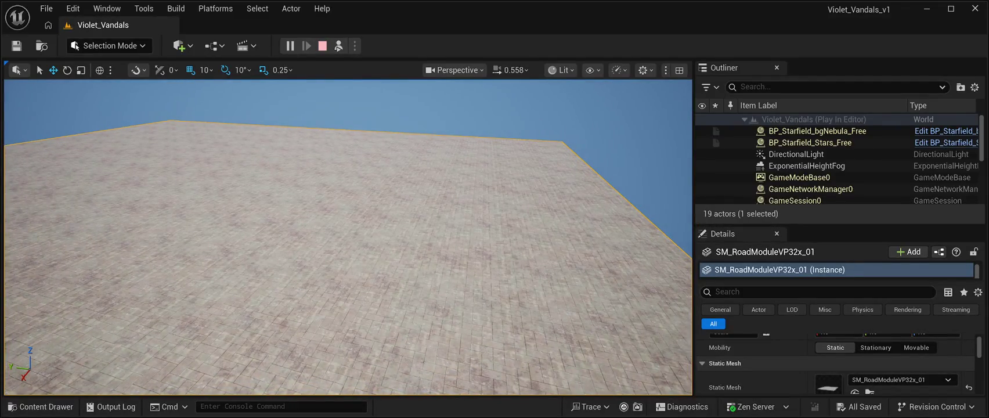
{"action": "key", "text": "Escape"}
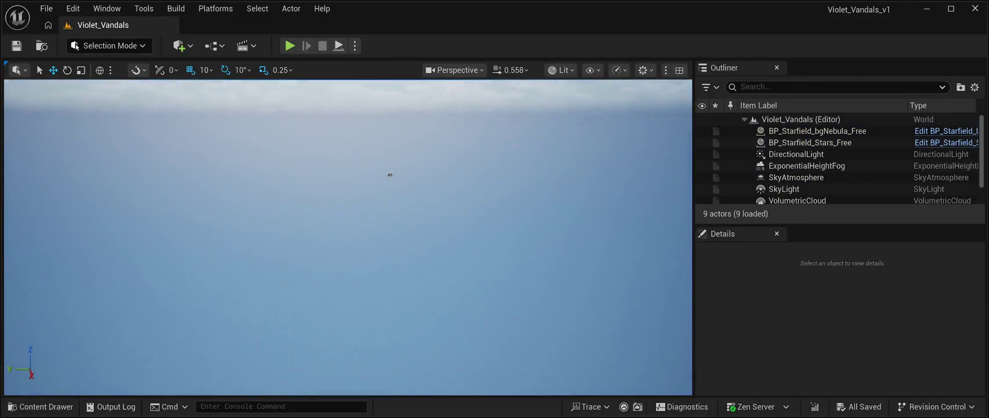
- Look up toward the sky, then open the Content Drawer on the CyberPunkMegapack Meshes folder
{"action": "mouse_move", "coordinate": [419, 216]}
{"action": "left_mouse_down"}
{"action": "mouse_move", "coordinate": [441, 242]}
{"action": "mouse_move", "coordinate": [443, 258]}
{"action": "mouse_move", "coordinate": [431, 267]}
{"action": "mouse_move", "coordinate": [461, 276]}
{"action": "mouse_move", "coordinate": [404, 235]}
{"action": "mouse_move", "coordinate": [420, 171]}
{"action": "left_mouse_up"}
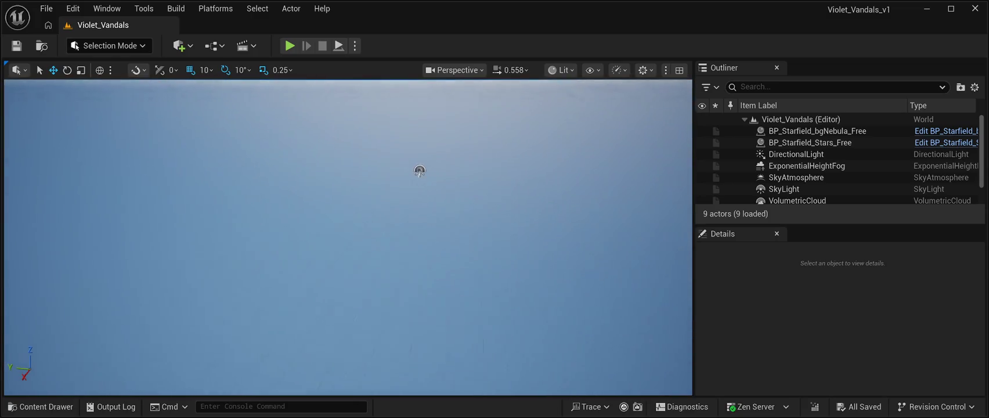
{"action": "key", "text": "ctrl+space"}
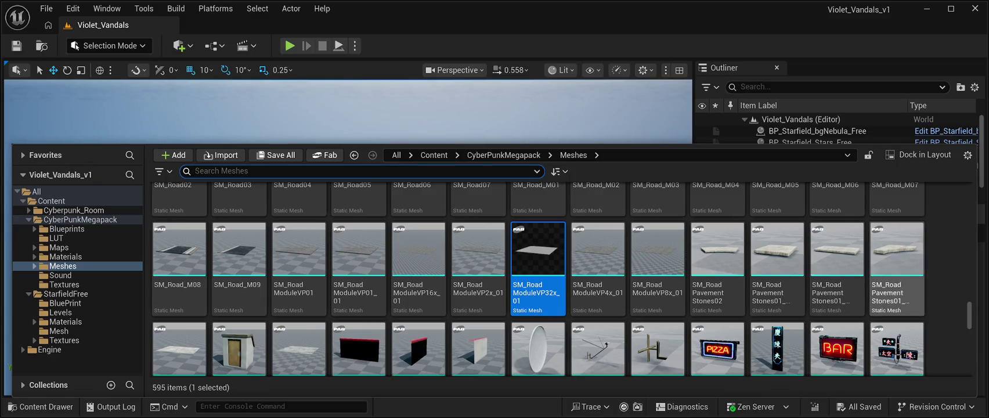
{"action": "scroll", "coordinate": [778, 267], "scroll_direction": "down", "scroll_amount": 1}
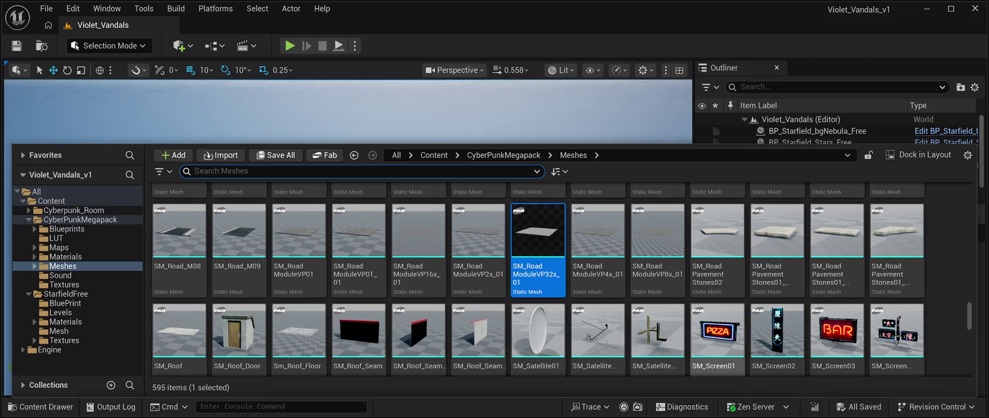
{"action": "scroll", "coordinate": [836, 325], "scroll_direction": "down", "scroll_amount": 1}
{"action": "scroll", "coordinate": [714, 290], "scroll_direction": "down", "scroll_amount": 1}
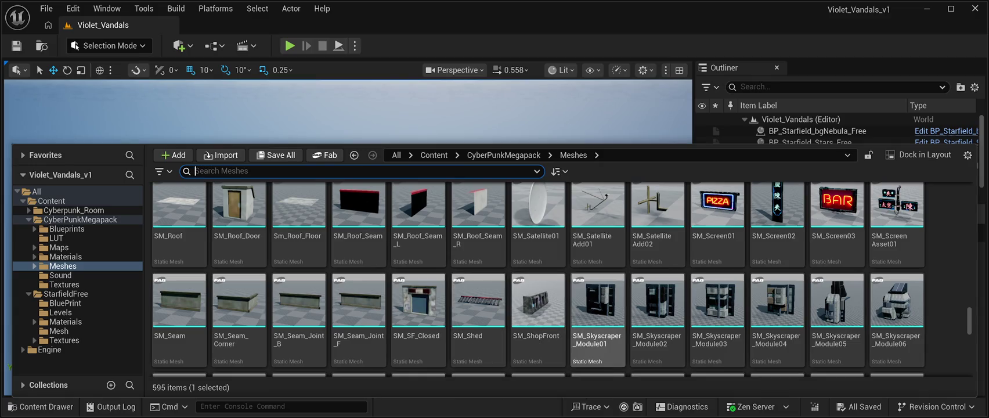
{"action": "scroll", "coordinate": [478, 226], "scroll_direction": "up", "scroll_amount": 6}
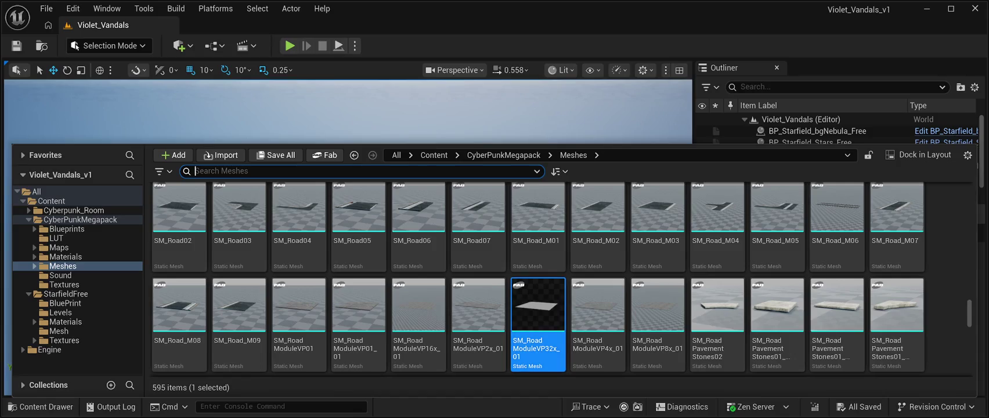
- Place SM_RoadModuleVP16x_01 in the level at Z 0, frame it, and duplicate it
{"action": "mouse_move", "coordinate": [418, 305]}
{"action": "left_mouse_down"}
{"action": "mouse_move", "coordinate": [415, 172]}
{"action": "mouse_move", "coordinate": [451, 169]}
{"action": "mouse_move", "coordinate": [464, 209]}
{"action": "mouse_move", "coordinate": [506, 249]}
{"action": "mouse_move", "coordinate": [326, 232]}
{"action": "mouse_move", "coordinate": [254, 238]}
{"action": "mouse_move", "coordinate": [662, 314]}
{"action": "mouse_move", "coordinate": [468, 238]}
{"action": "mouse_move", "coordinate": [572, 245]}
{"action": "left_mouse_up"}
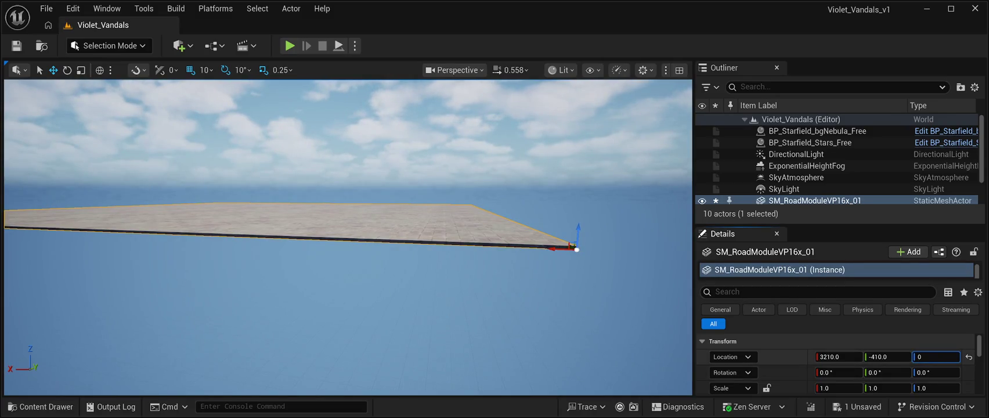
{"action": "key", "text": "Return"}
{"action": "key", "text": "f"}
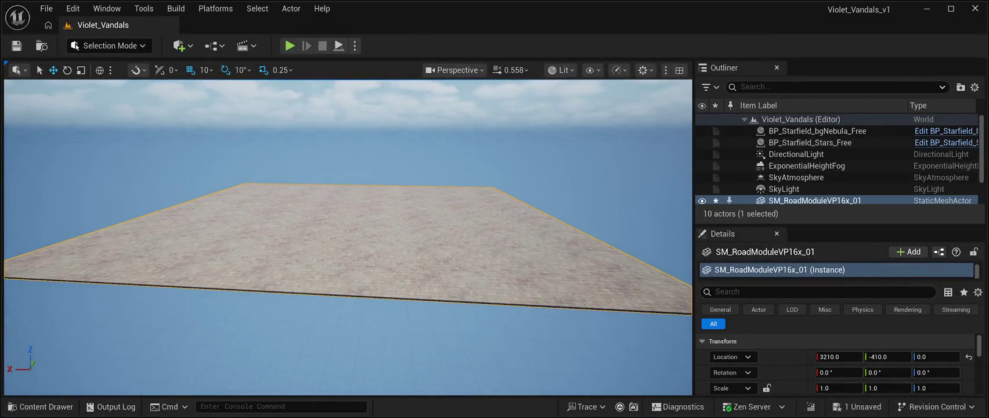
{"action": "key", "text": "ctrl+d"}
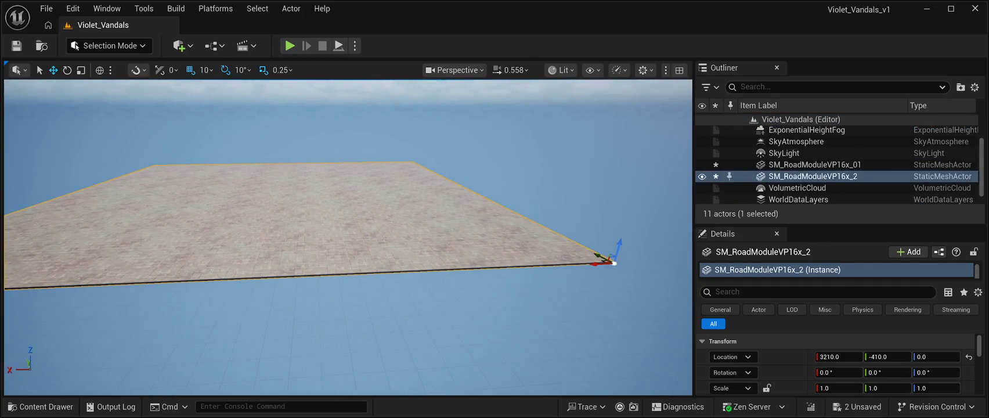
- Slide the copied slab SM_RoadModuleVP16x_2 along X to 7210, butting against the first
{"action": "left_click_drag", "start_coordinate": [598, 264], "coordinate": [215, 280]}
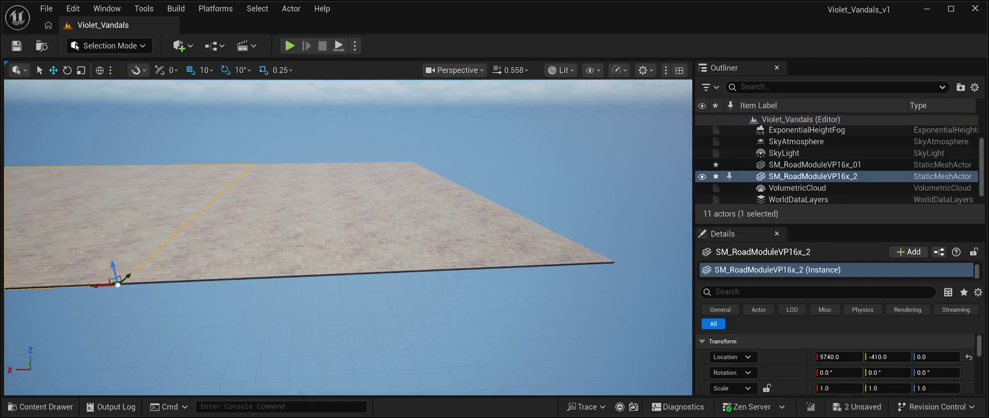
{"action": "key", "text": "f"}
{"action": "mouse_move", "coordinate": [280, 275]}
{"action": "left_mouse_down"}
{"action": "mouse_move", "coordinate": [72, 230]}
{"action": "mouse_move", "coordinate": [65, 204]}
{"action": "left_mouse_up"}
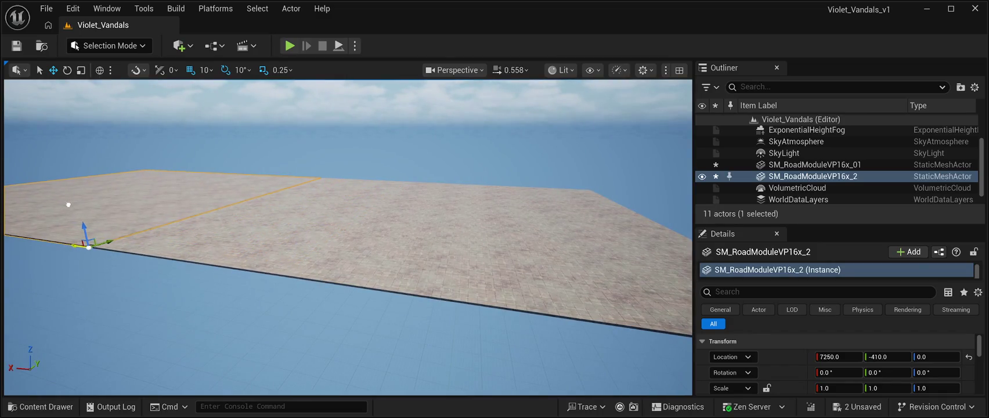
{"action": "key", "text": "f"}
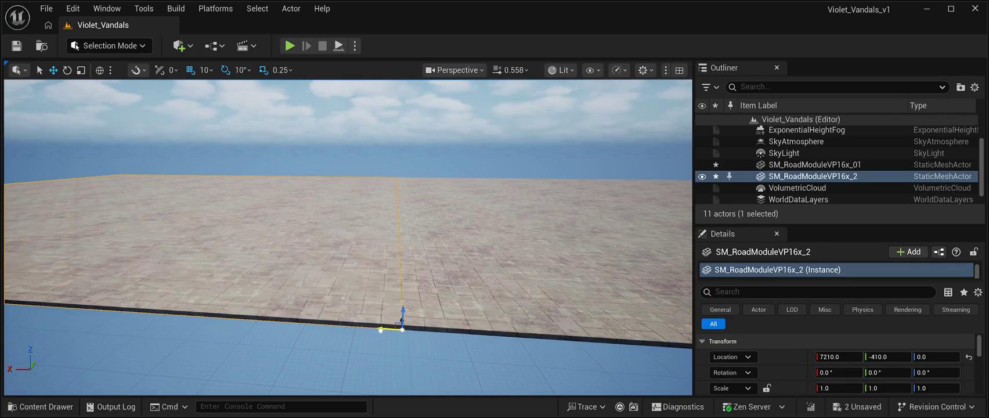
{"action": "mouse_move", "coordinate": [401, 322]}
{"action": "left_mouse_down"}
{"action": "mouse_move", "coordinate": [418, 261]}
{"action": "mouse_move", "coordinate": [452, 329]}
{"action": "mouse_move", "coordinate": [455, 293]}
{"action": "mouse_move", "coordinate": [460, 363]}
{"action": "mouse_move", "coordinate": [430, 363]}
{"action": "mouse_move", "coordinate": [457, 367]}
{"action": "mouse_move", "coordinate": [440, 358]}
{"action": "left_mouse_up"}
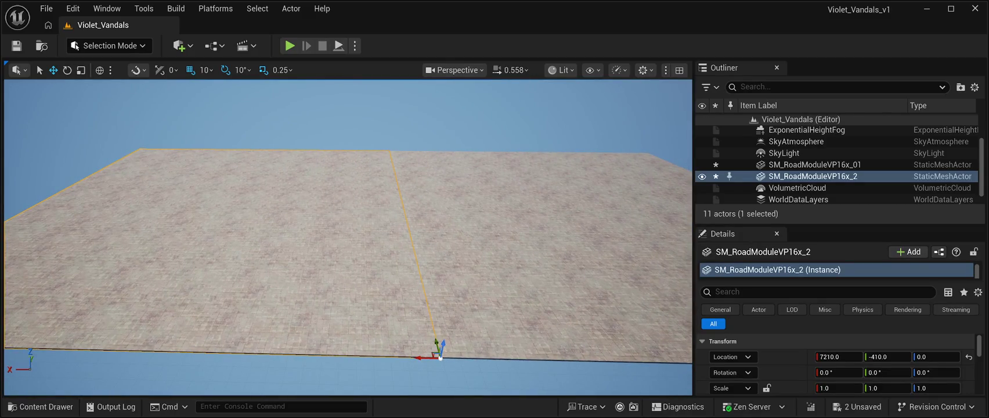
- Save the level and reopen the CyberPunkMegapack Meshes folder in the Content Drawer
{"action": "key", "text": "ctrl+s"}
{"action": "mouse_move", "coordinate": [441, 358]}
{"action": "left_mouse_down"}
{"action": "mouse_move", "coordinate": [192, 369]}
{"action": "mouse_move", "coordinate": [281, 364]}
{"action": "mouse_move", "coordinate": [281, 342]}
{"action": "mouse_move", "coordinate": [307, 301]}
{"action": "mouse_move", "coordinate": [267, 331]}
{"action": "left_mouse_up"}
{"action": "key", "text": "ctrl+space"}
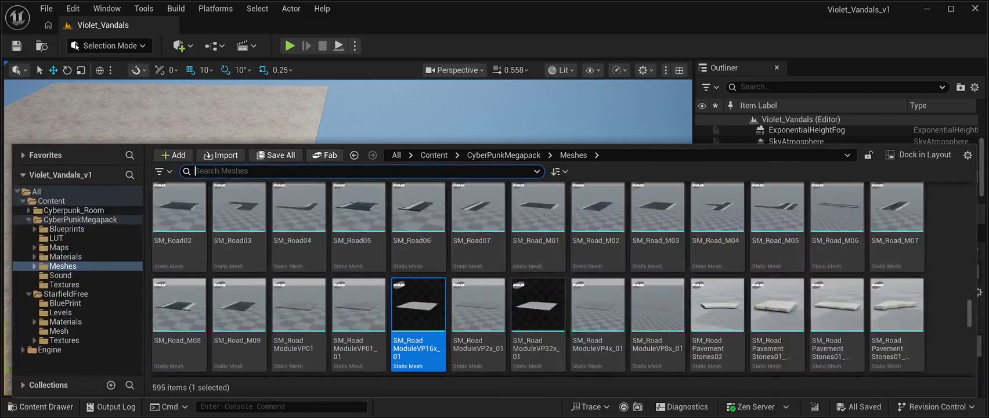
{"action": "scroll", "coordinate": [717, 313], "scroll_direction": "up", "scroll_amount": 2}
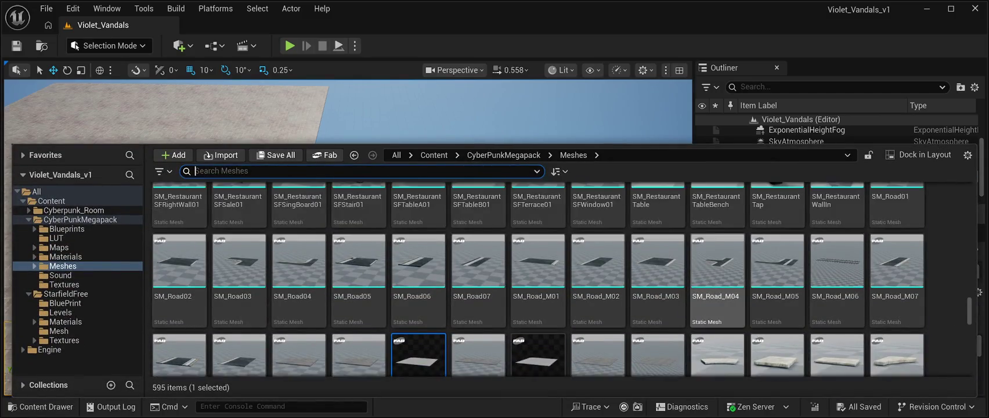
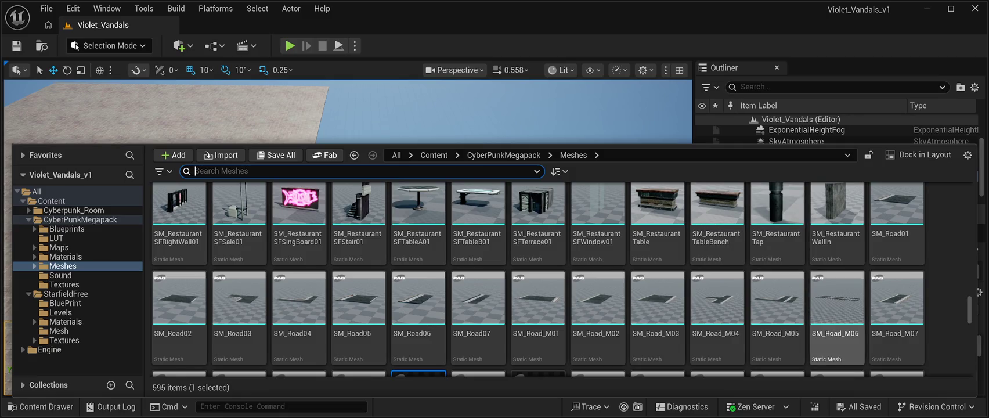
- Place SM_Road_M03 from the CyberPunkMegapack Meshes folder into the Violet_Vandals level
{"action": "scroll", "coordinate": [598, 325], "scroll_direction": "down", "scroll_amount": 2}
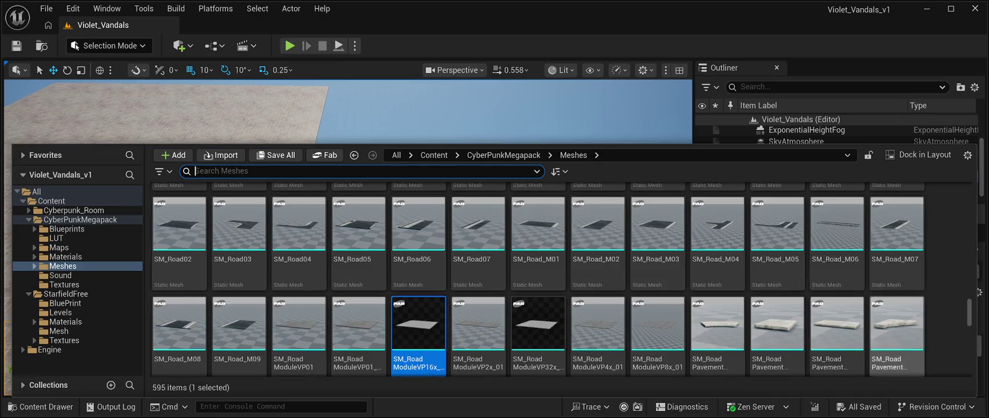
{"action": "scroll", "coordinate": [836, 278], "scroll_direction": "up", "scroll_amount": 1}
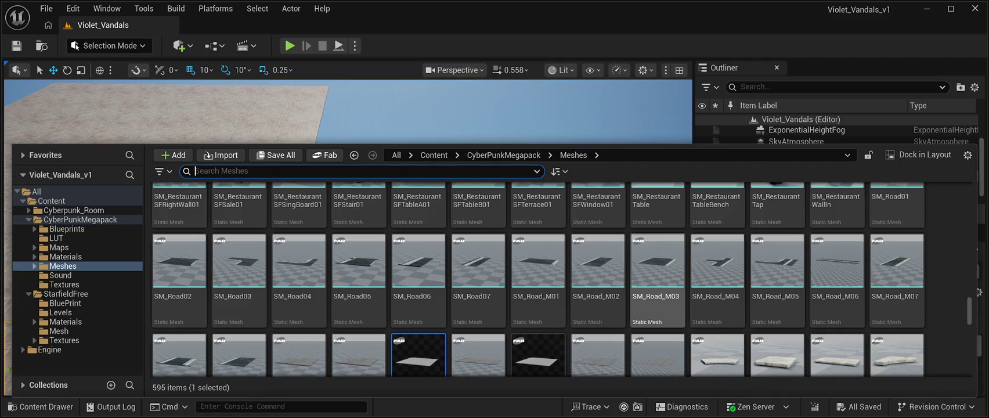
{"action": "mouse_move", "coordinate": [657, 273]}
{"action": "left_mouse_down"}
{"action": "mouse_move", "coordinate": [464, 232]}
{"action": "mouse_move", "coordinate": [261, 332]}
{"action": "mouse_move", "coordinate": [492, 208]}
{"action": "left_mouse_up"}
- Rotate SM_Road_M03 -90° on Z and set its Location Z to 0
{"action": "key", "text": "f"}
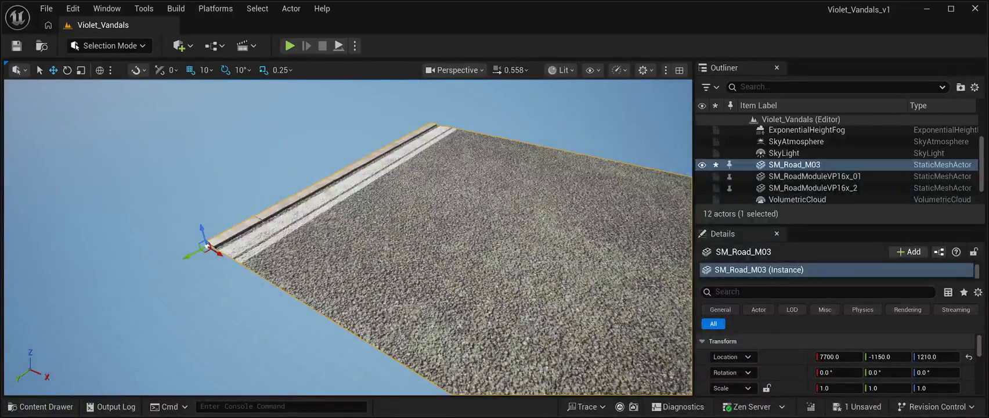
{"action": "scroll", "coordinate": [348, 238], "scroll_direction": "down", "scroll_amount": 2}
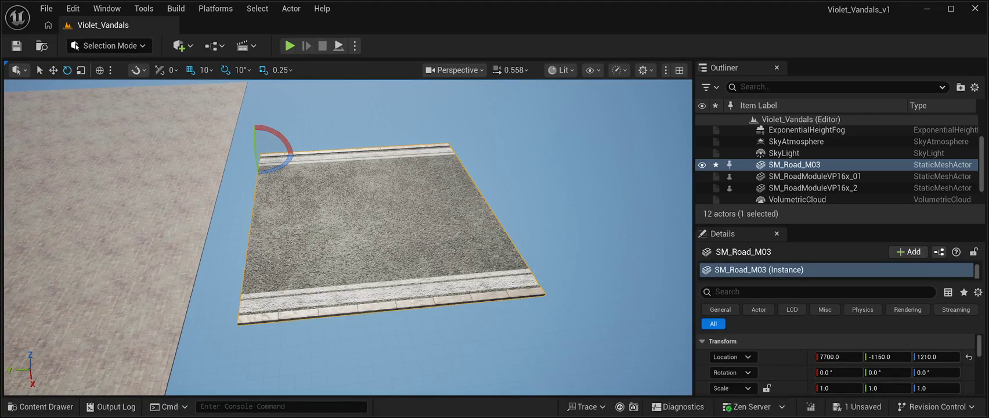
{"action": "mouse_move", "coordinate": [282, 167]}
{"action": "left_mouse_down"}
{"action": "mouse_move", "coordinate": [294, 172]}
{"action": "mouse_move", "coordinate": [305, 156]}
{"action": "left_mouse_up"}
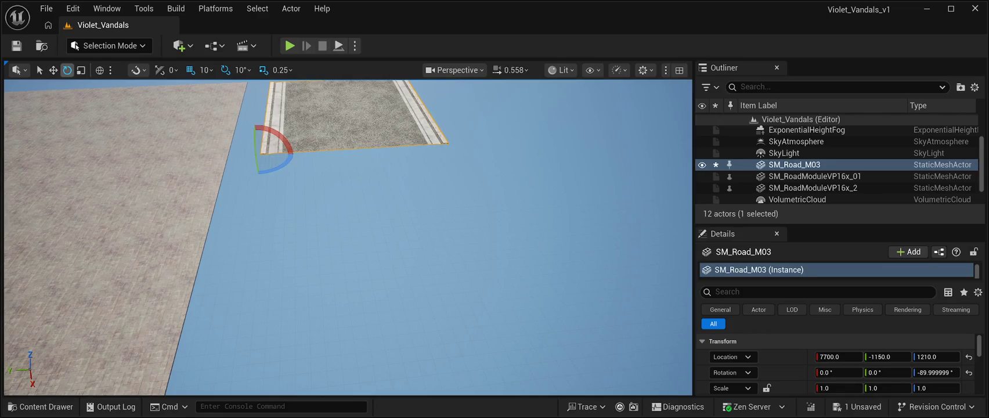
{"action": "key", "text": "w"}
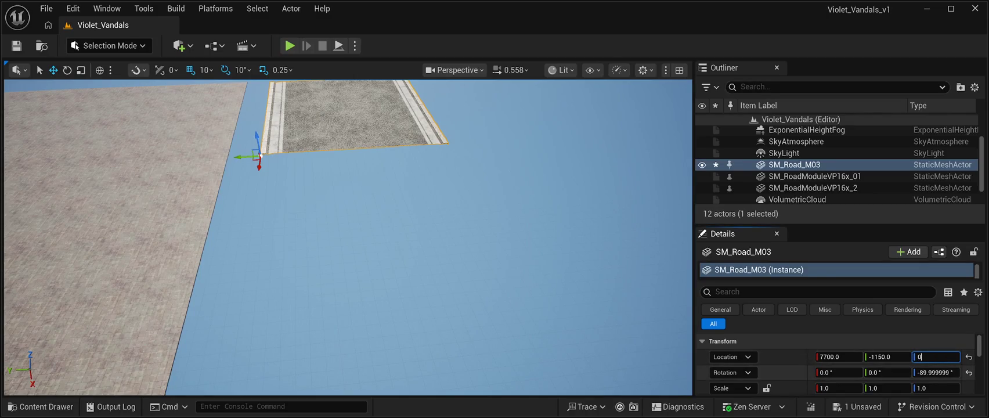
{"action": "key", "text": "Return"}
- Move SM_Road_M03 flush with the pavement at X 4210, Y -410, then duplicate it
{"action": "left_click_drag", "start_coordinate": [269, 299], "coordinate": [141, 274]}
{"action": "key", "text": "f"}
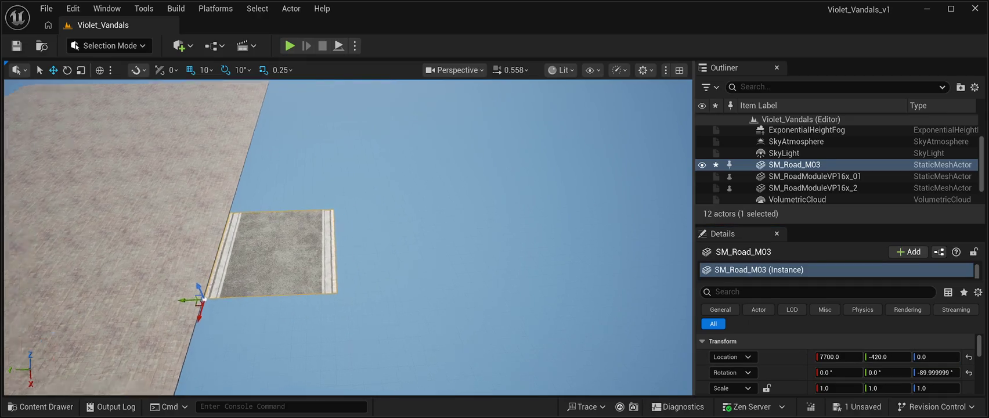
{"action": "scroll", "coordinate": [401, 232], "scroll_direction": "down", "scroll_amount": 3}
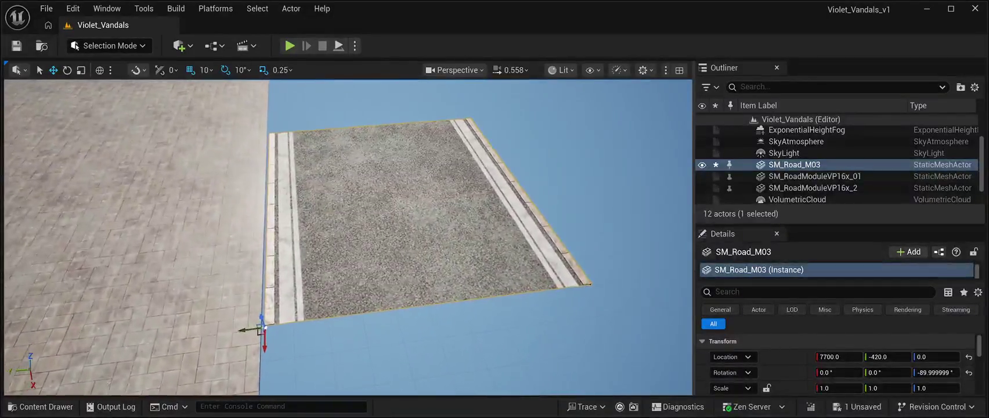
{"action": "left_click_drag", "start_coordinate": [251, 331], "coordinate": [256, 174]}
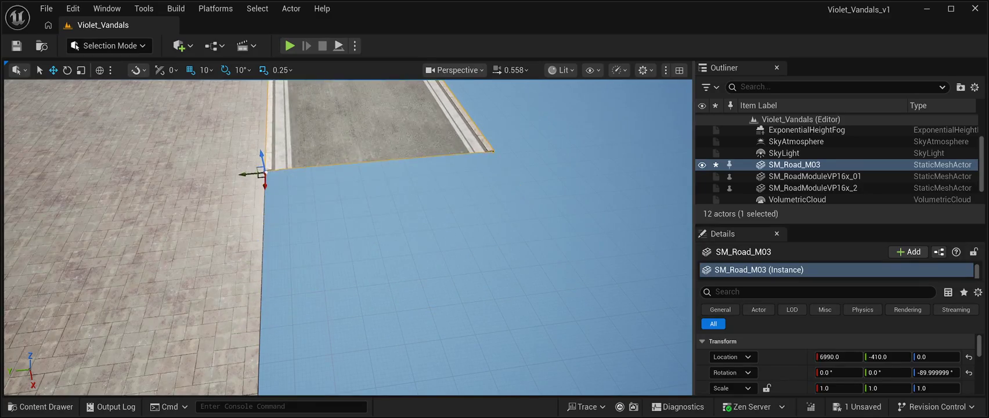
{"action": "mouse_move", "coordinate": [285, 272]}
{"action": "left_mouse_down"}
{"action": "mouse_move", "coordinate": [322, 200]}
{"action": "mouse_move", "coordinate": [308, 116]}
{"action": "mouse_move", "coordinate": [308, 264]}
{"action": "left_mouse_up"}
{"action": "mouse_move", "coordinate": [293, 236]}
{"action": "left_mouse_down"}
{"action": "mouse_move", "coordinate": [325, 224]}
{"action": "mouse_move", "coordinate": [270, 224]}
{"action": "mouse_move", "coordinate": [360, 214]}
{"action": "mouse_move", "coordinate": [349, 216]}
{"action": "left_mouse_up"}
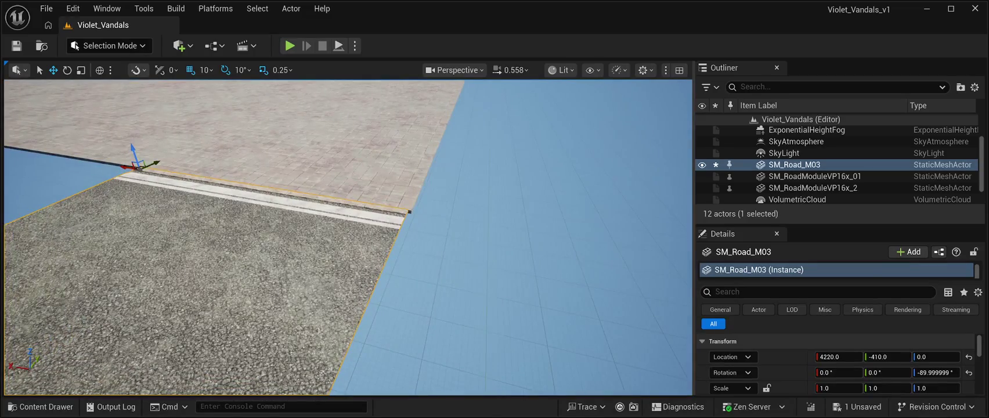
{"action": "mouse_move", "coordinate": [126, 167]}
{"action": "left_mouse_down"}
{"action": "mouse_move", "coordinate": [174, 174]}
{"action": "mouse_move", "coordinate": [129, 168]}
{"action": "left_mouse_up"}
{"action": "mouse_move", "coordinate": [349, 232]}
{"action": "left_mouse_down"}
{"action": "mouse_move", "coordinate": [348, 209]}
{"action": "mouse_move", "coordinate": [354, 249]}
{"action": "left_mouse_up"}
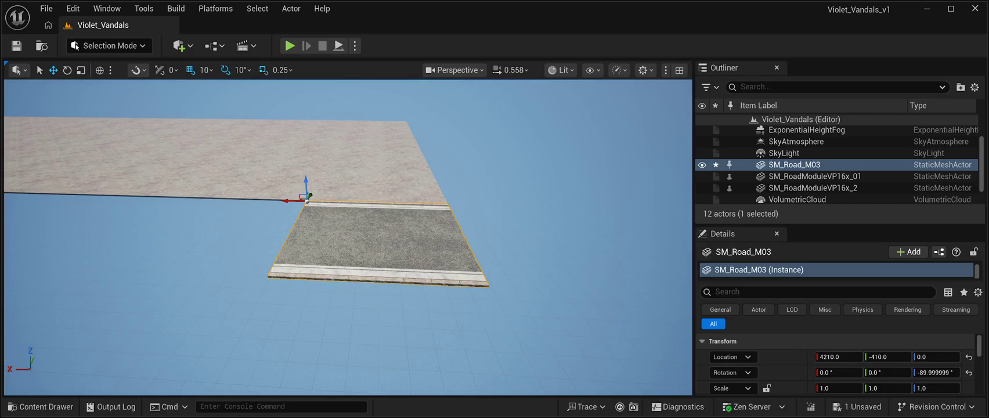
{"action": "key", "text": "ctrl+d"}
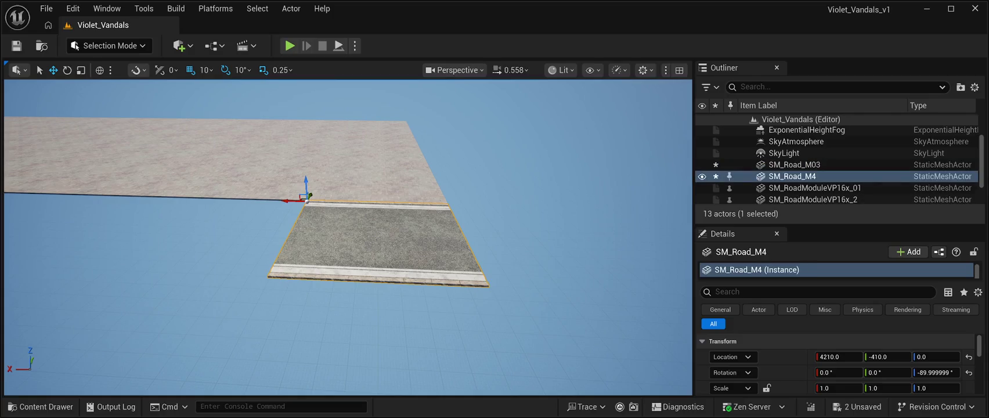
- Slide the SM_Road_M4 copy 1000 units along X and check its alignment
{"action": "mouse_move", "coordinate": [288, 200]}
{"action": "left_mouse_down"}
{"action": "mouse_move", "coordinate": [146, 196]}
{"action": "mouse_move", "coordinate": [155, 197]}
{"action": "left_mouse_up"}
{"action": "scroll", "coordinate": [349, 232], "scroll_direction": "up", "scroll_amount": 5}
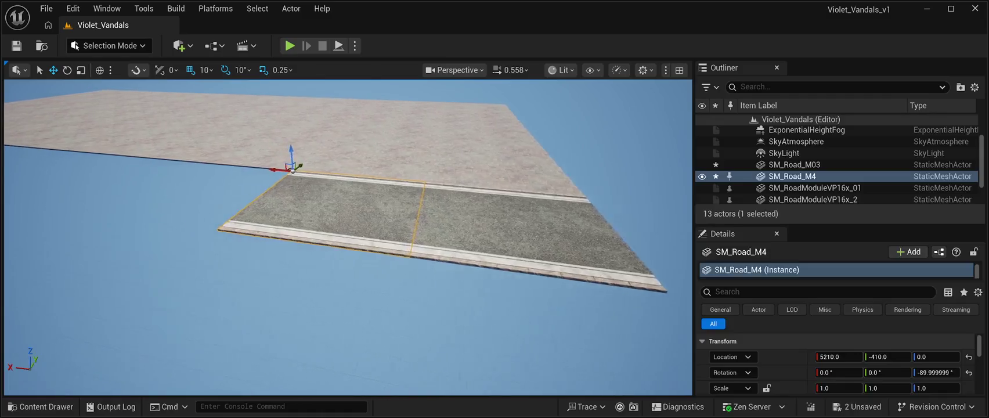
{"action": "scroll", "coordinate": [348, 232], "scroll_direction": "up", "scroll_amount": 5}
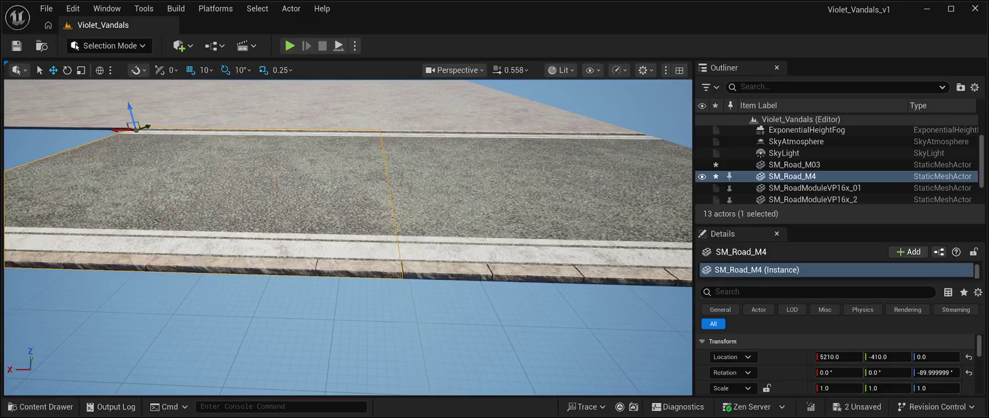
{"action": "mouse_move", "coordinate": [119, 130]}
{"action": "left_mouse_down"}
{"action": "mouse_move", "coordinate": [69, 137]}
{"action": "mouse_move", "coordinate": [123, 155]}
{"action": "left_mouse_up"}
{"action": "scroll", "coordinate": [348, 233], "scroll_direction": "down", "scroll_amount": 5}
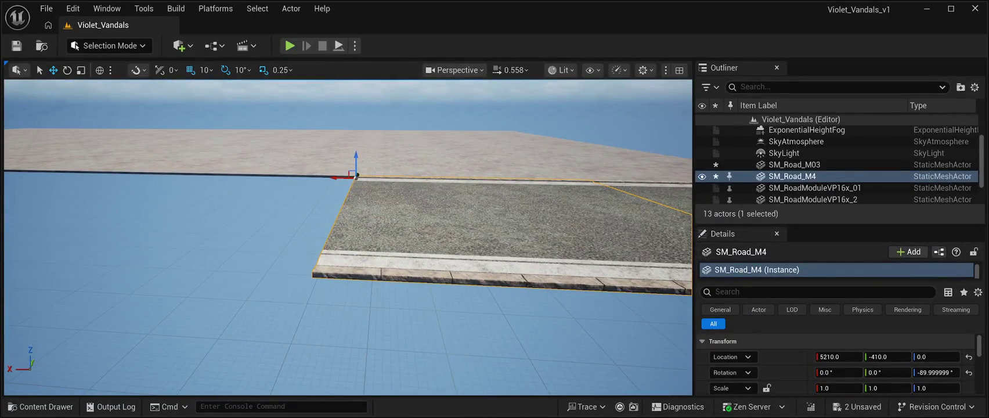
- Add two more road copies, each 1000 units further along the pavement
{"action": "key", "text": "ctrl+d"}
{"action": "mouse_move", "coordinate": [337, 178]}
{"action": "left_mouse_down"}
{"action": "mouse_move", "coordinate": [119, 157]}
{"action": "mouse_move", "coordinate": [131, 169]}
{"action": "left_mouse_up"}
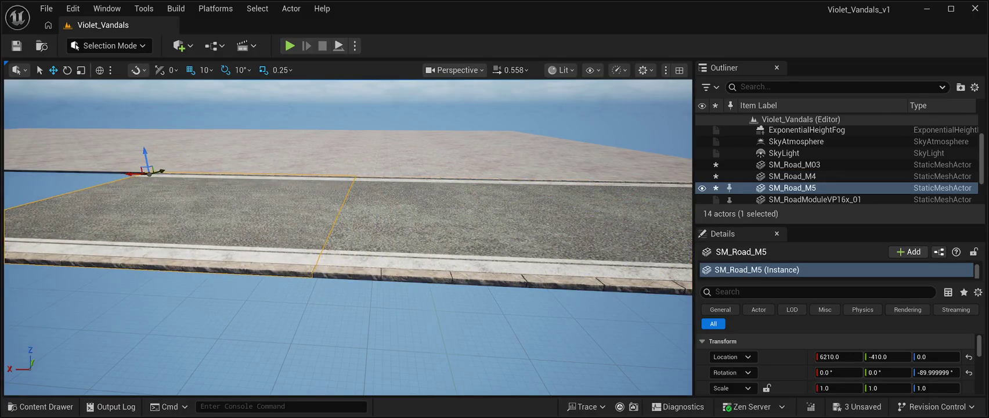
{"action": "scroll", "coordinate": [349, 232], "scroll_direction": "down", "scroll_amount": 5}
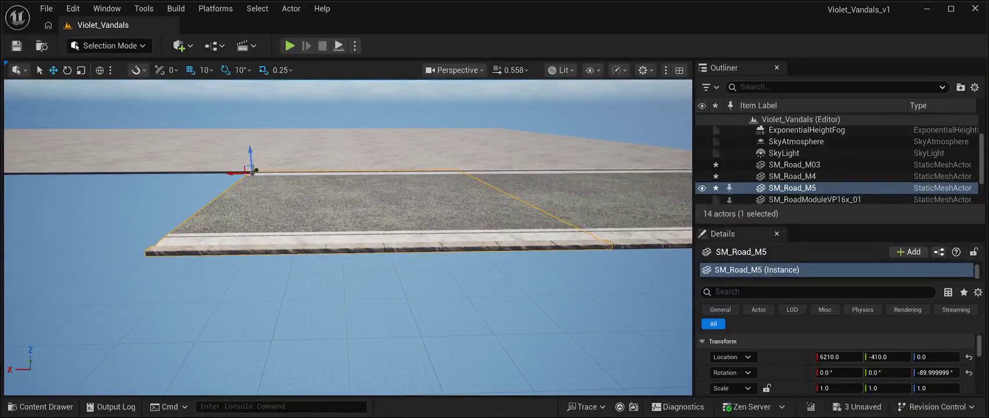
{"action": "key", "text": "ctrl+d"}
{"action": "left_click_drag", "start_coordinate": [253, 173], "coordinate": [22, 163]}
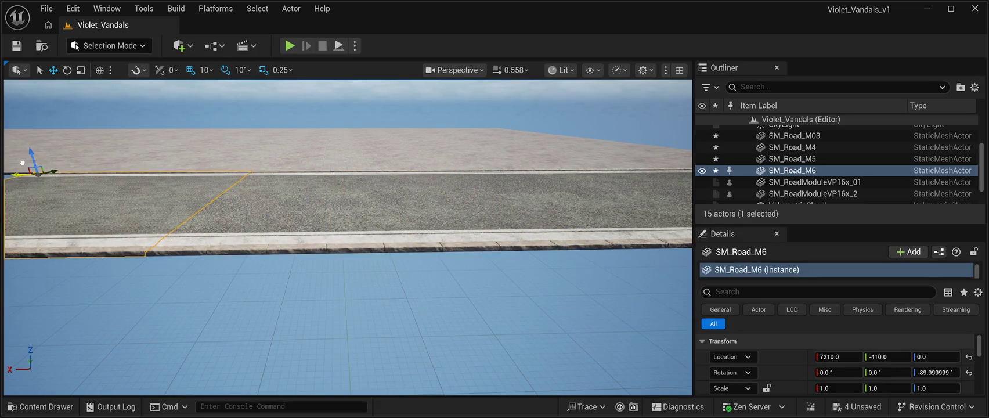
{"action": "key", "text": "Down"}
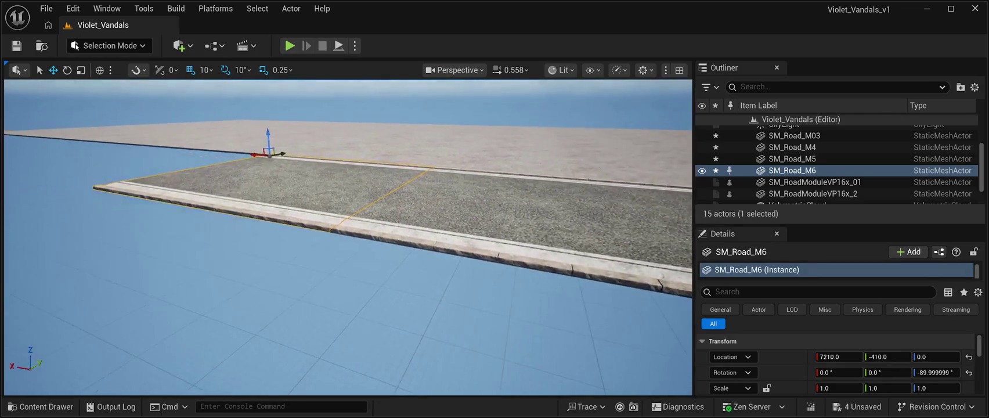
{"action": "key", "text": "Left"}
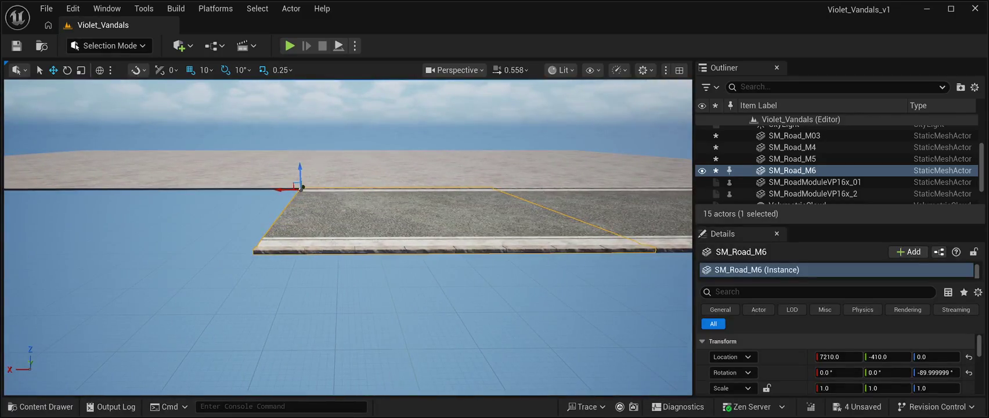
- Continue the road with copies through SM_Road_M10 at 11210, -410, 0
{"action": "key", "text": "ctrl+d"}
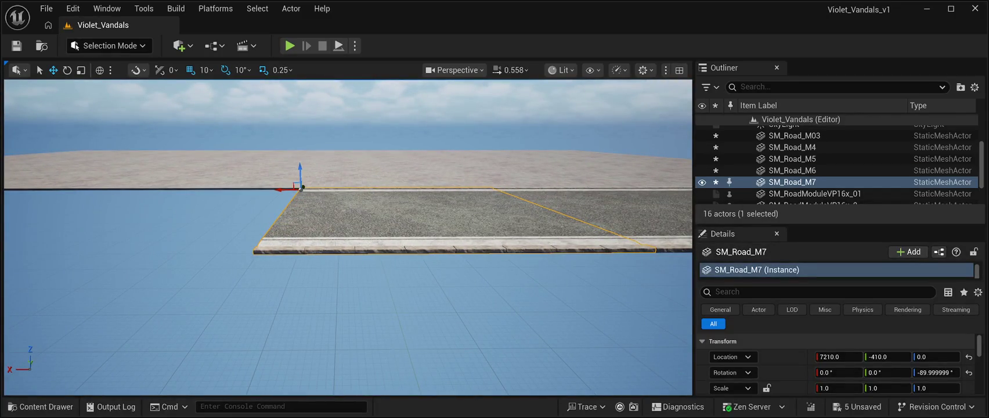
{"action": "left_click_drag", "start_coordinate": [300, 188], "coordinate": [90, 190]}
{"action": "key", "text": "Left"}
{"action": "key", "text": "Left"}
{"action": "key", "text": "Left"}
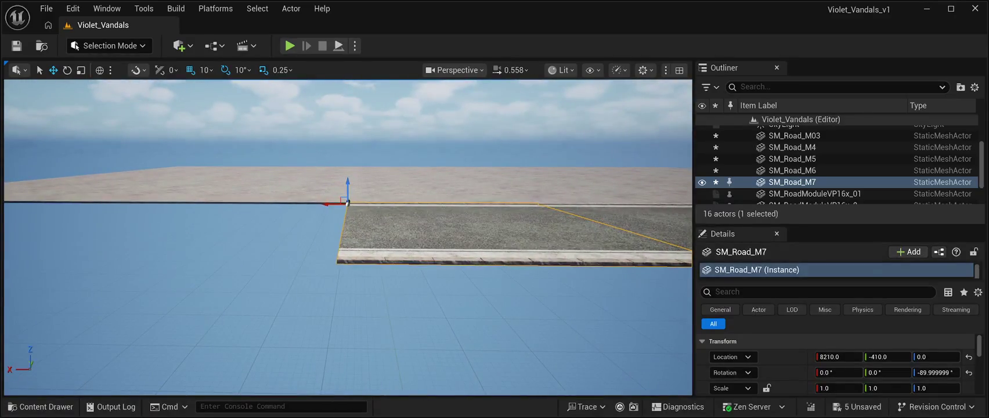
{"action": "key", "text": "ctrl+d"}
{"action": "mouse_move", "coordinate": [347, 203]}
{"action": "left_mouse_down"}
{"action": "mouse_move", "coordinate": [137, 201]}
{"action": "mouse_move", "coordinate": [153, 200]}
{"action": "left_mouse_up"}
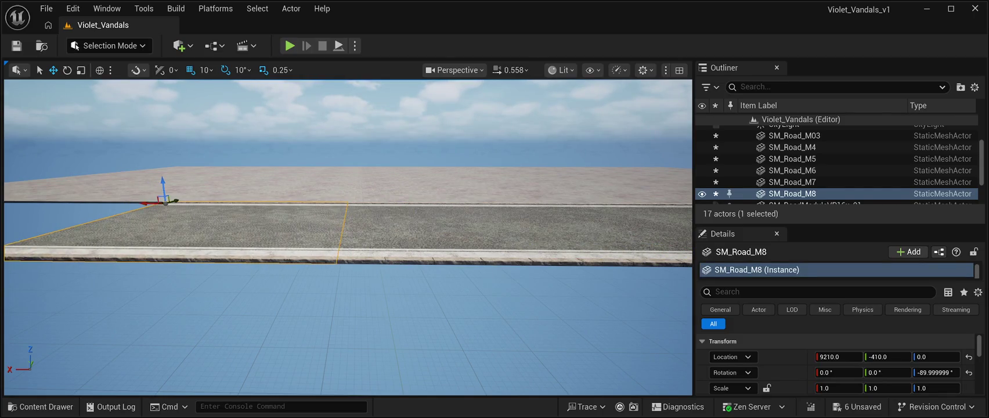
{"action": "key", "text": "Left"}
{"action": "key", "text": "Left"}
{"action": "key", "text": "Left"}
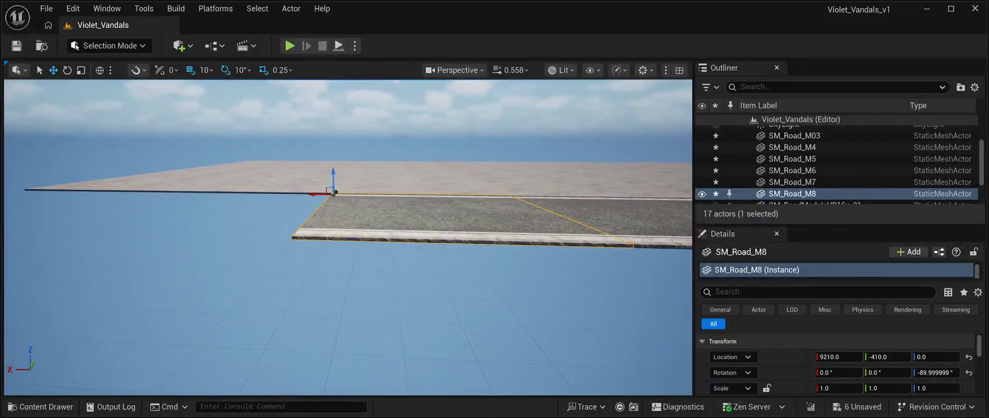
{"action": "key", "text": "ctrl+d"}
{"action": "mouse_move", "coordinate": [319, 193]}
{"action": "left_mouse_down"}
{"action": "mouse_move", "coordinate": [250, 177]}
{"action": "mouse_move", "coordinate": [155, 175]}
{"action": "left_mouse_up"}
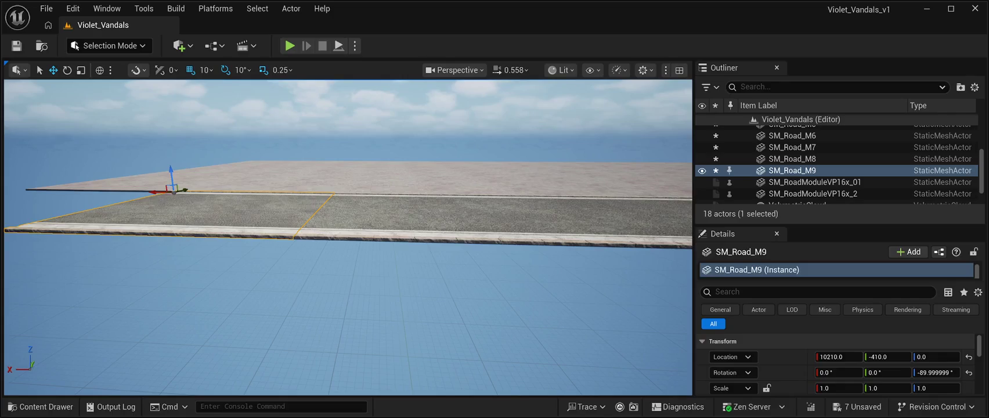
{"action": "key", "text": "Left"}
{"action": "key", "text": "Left"}
{"action": "key", "text": "Left"}
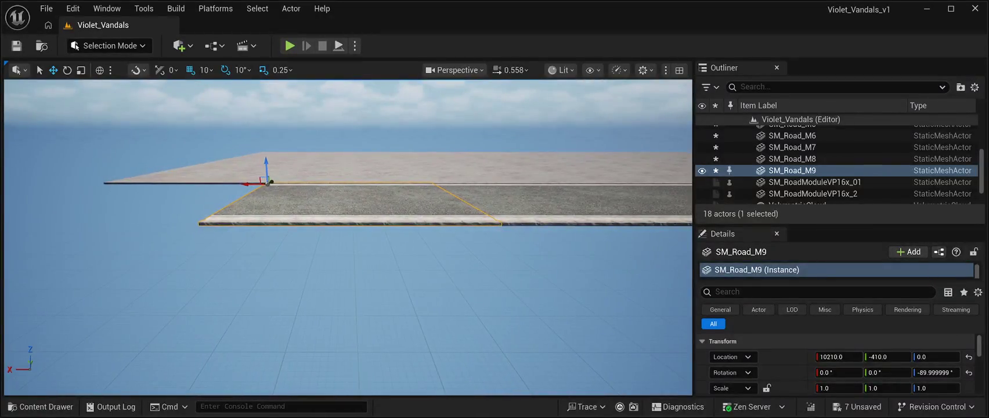
{"action": "key", "text": "ctrl+d"}
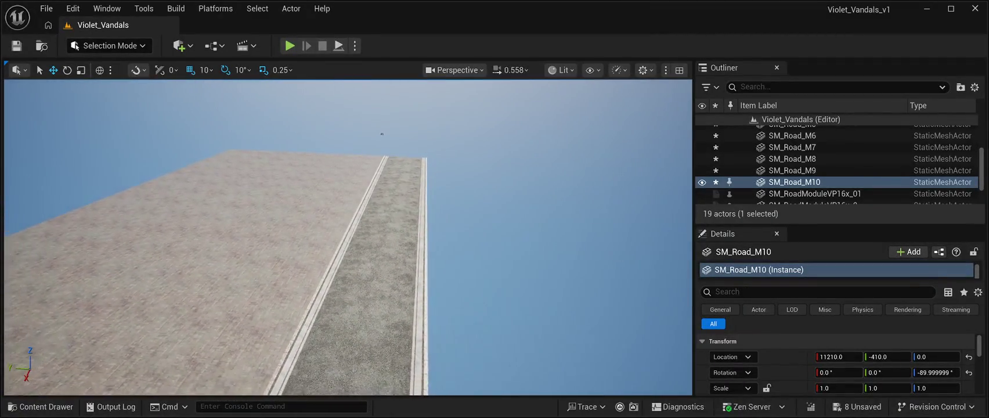
- Duplicate pavement slab SM_RoadModuleVP16x_01 and move the copy across along X
{"action": "left_click", "coordinate": [374, 162]}
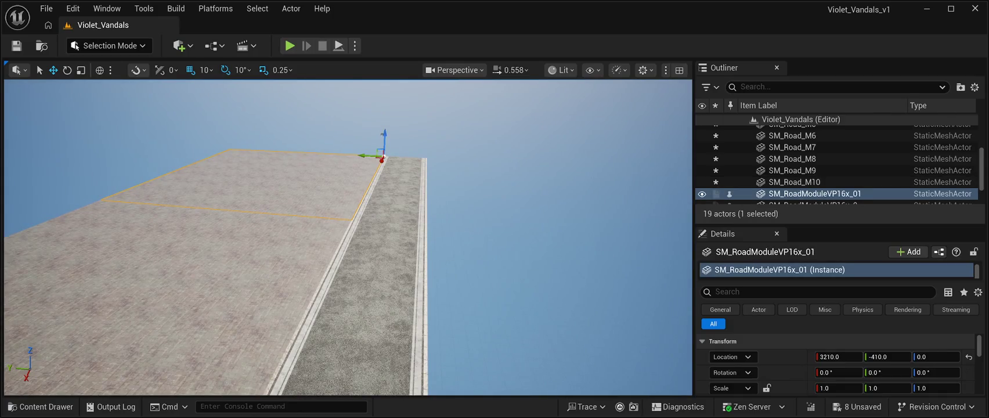
{"action": "key", "text": "ctrl+d"}
{"action": "mouse_move", "coordinate": [362, 155]}
{"action": "left_mouse_down"}
{"action": "mouse_move", "coordinate": [572, 182]}
{"action": "mouse_move", "coordinate": [593, 195]}
{"action": "left_mouse_up"}
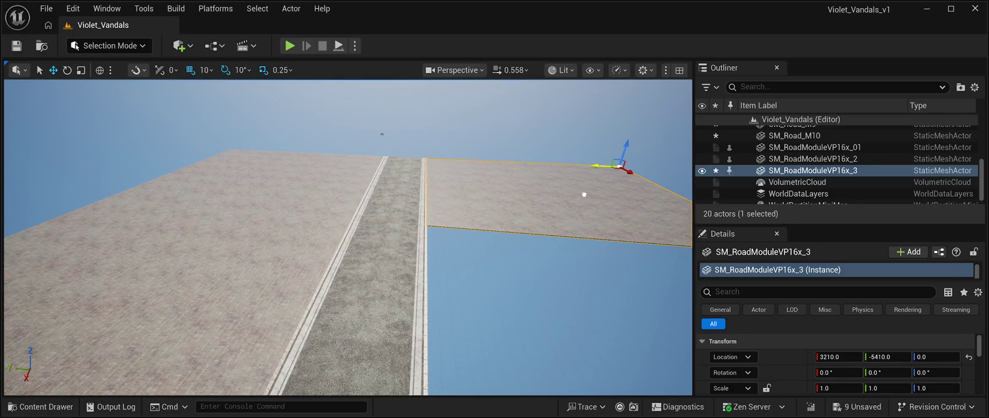
{"action": "key", "text": "w"}
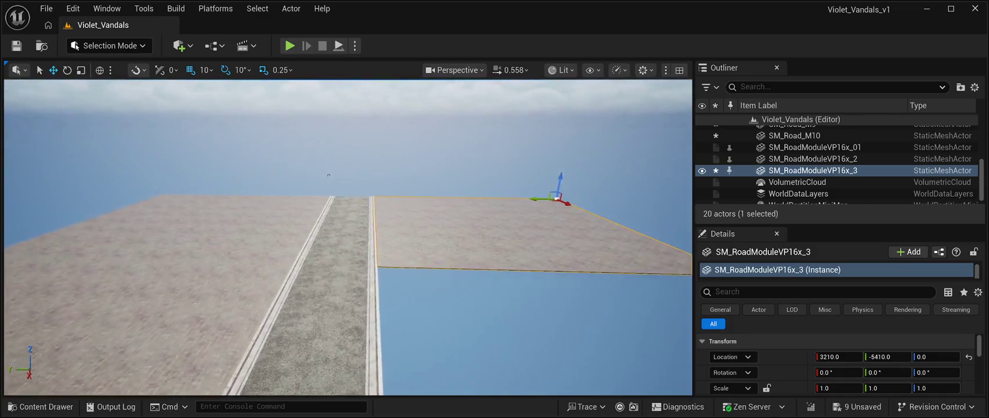
{"action": "key", "text": "s"}
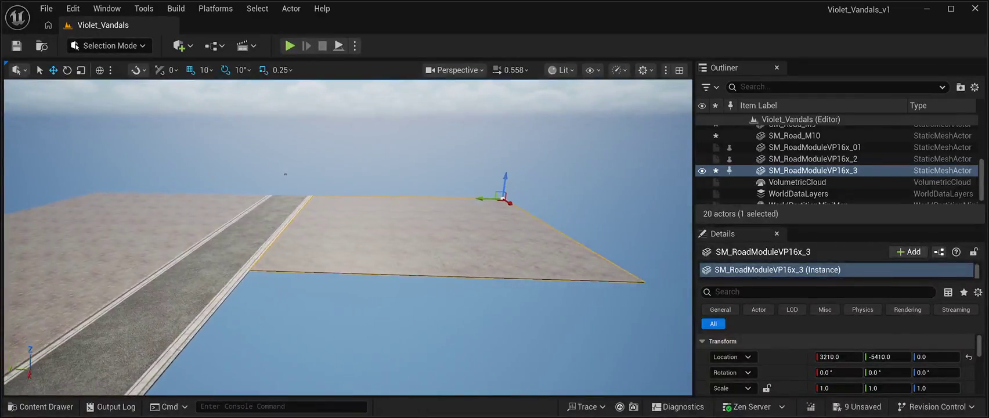
{"action": "key", "text": "s"}
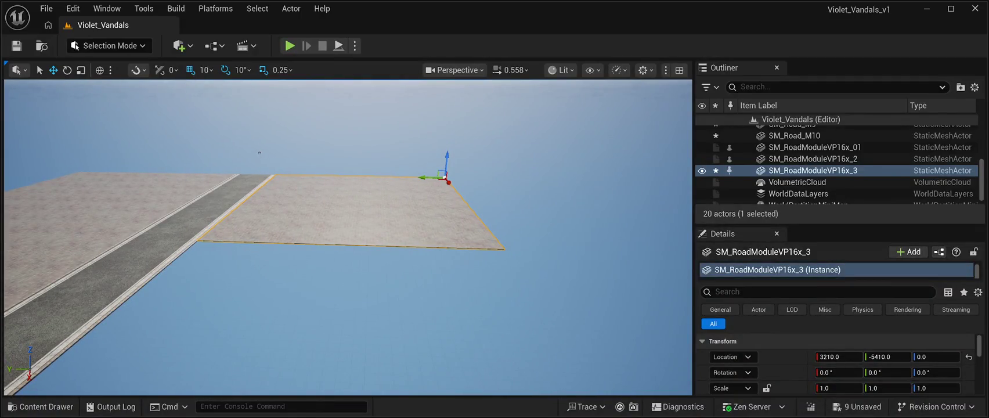
- Duplicate the pavement slab again to extend the pavement further
{"action": "key", "text": "ctrl+d"}
{"action": "mouse_move", "coordinate": [444, 181]}
{"action": "left_mouse_down"}
{"action": "mouse_move", "coordinate": [471, 258]}
{"action": "mouse_move", "coordinate": [468, 287]}
{"action": "left_mouse_up"}
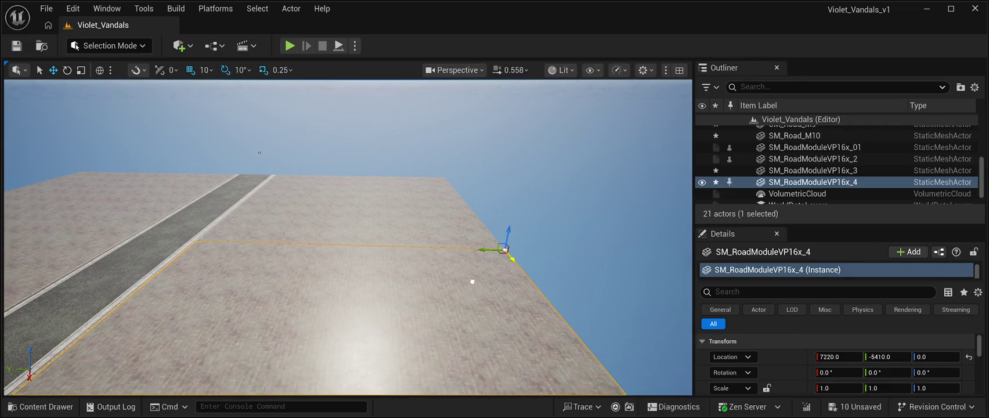
{"action": "left_click", "coordinate": [260, 152]}
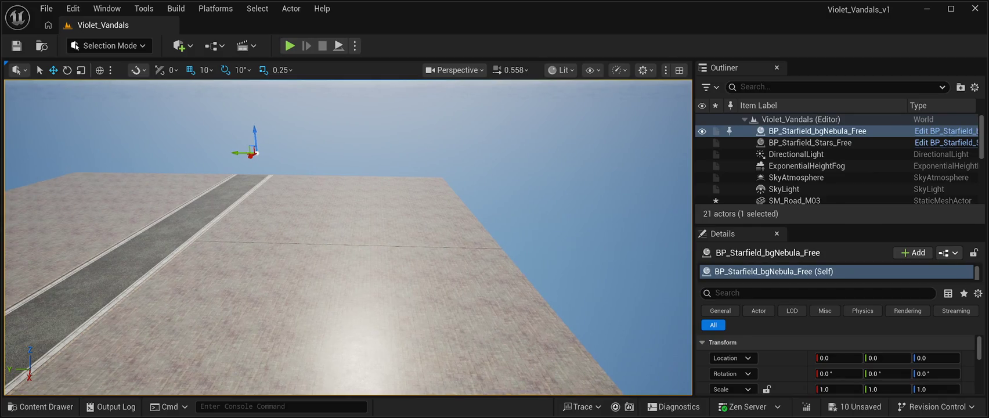
{"action": "key", "text": "w"}
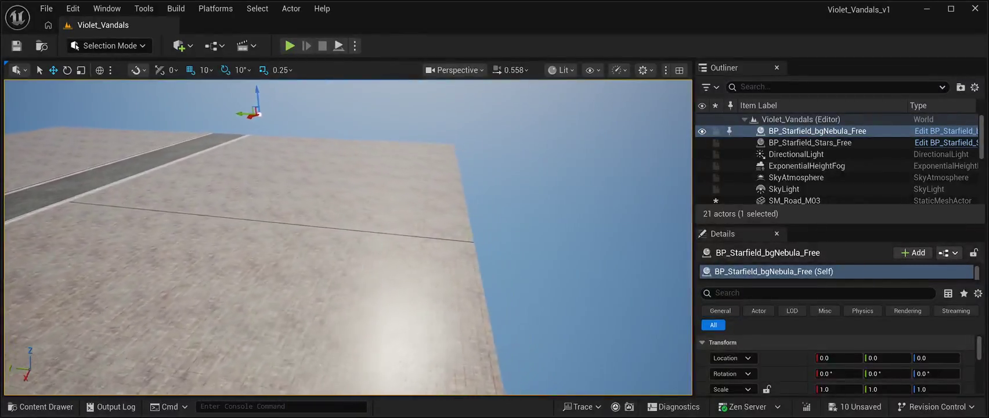
{"action": "key", "text": "w"}
{"action": "key", "text": "w"}
{"action": "left_click", "coordinate": [291, 174]}
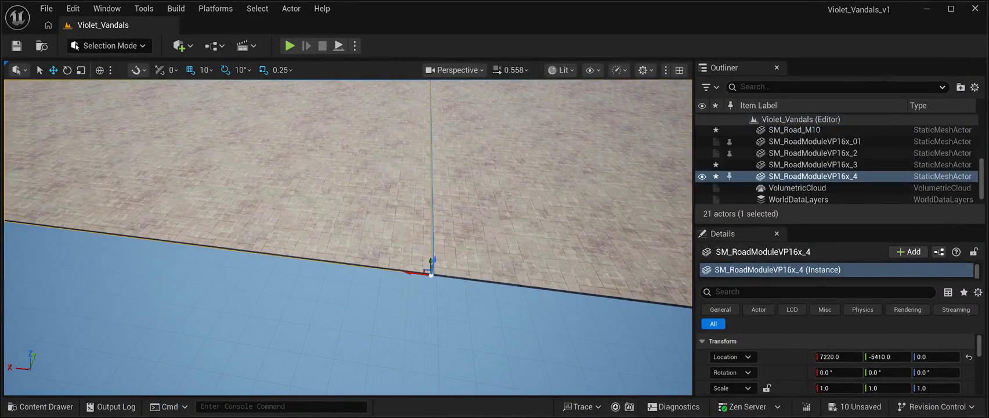
{"action": "key", "text": "ctrl+d"}
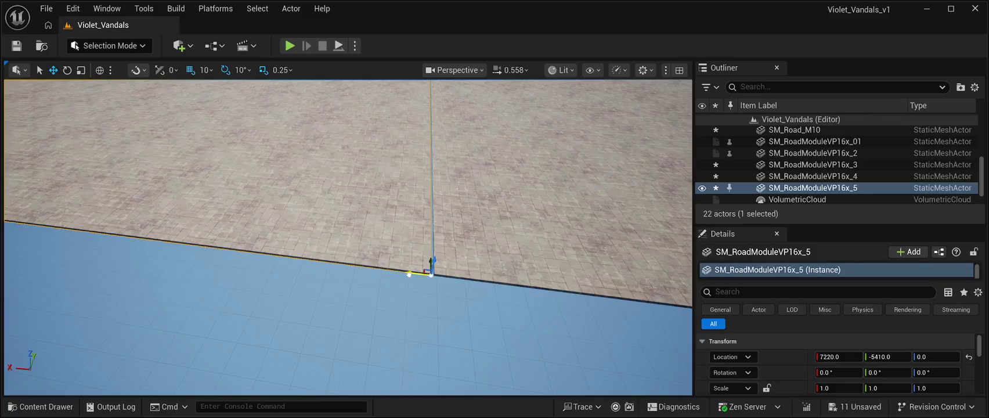
{"action": "left_click", "coordinate": [348, 337]}
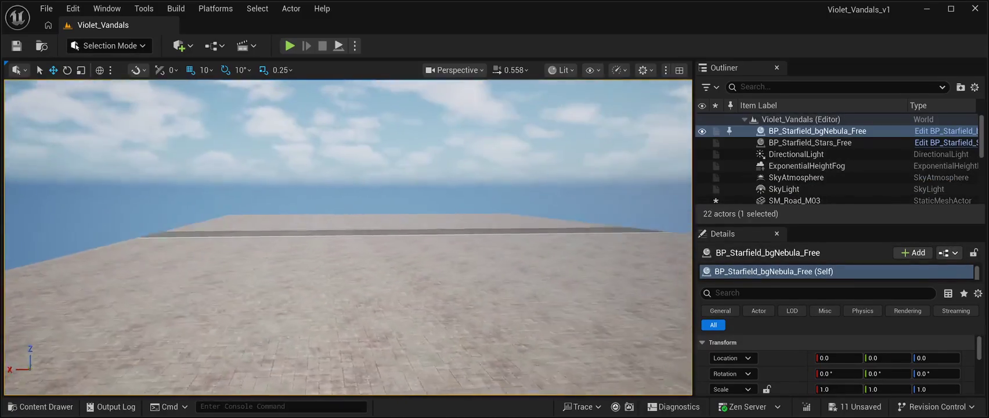
{"action": "mouse_move", "coordinate": [348, 232]}
{"action": "left_mouse_down"}
{"action": "mouse_move", "coordinate": [348, 192]}
{"action": "mouse_move", "coordinate": [337, 238]}
{"action": "mouse_move", "coordinate": [344, 233]}
{"action": "mouse_move", "coordinate": [296, 238]}
{"action": "mouse_move", "coordinate": [288, 267]}
{"action": "mouse_move", "coordinate": [229, 248]}
{"action": "left_mouse_up"}
- Copy SM_Road_M10 into SM_Road_M11 and move it past the pavement edge
{"action": "left_click", "coordinate": [386, 244]}
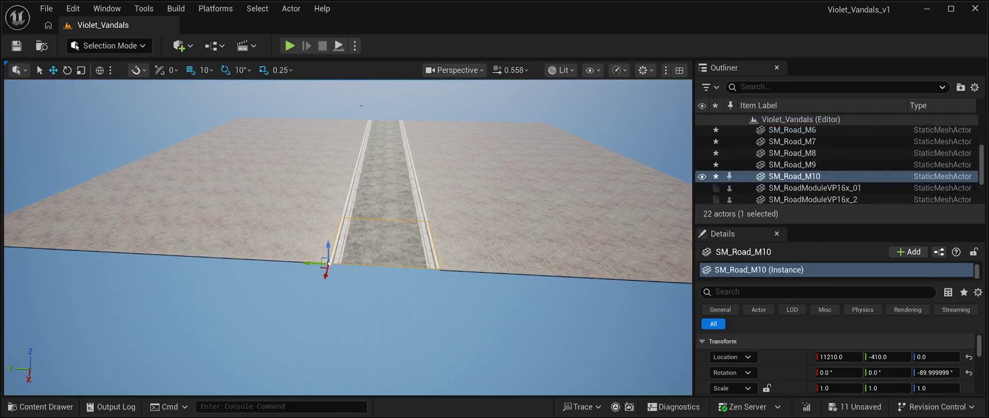
{"action": "key", "text": "ctrl+d"}
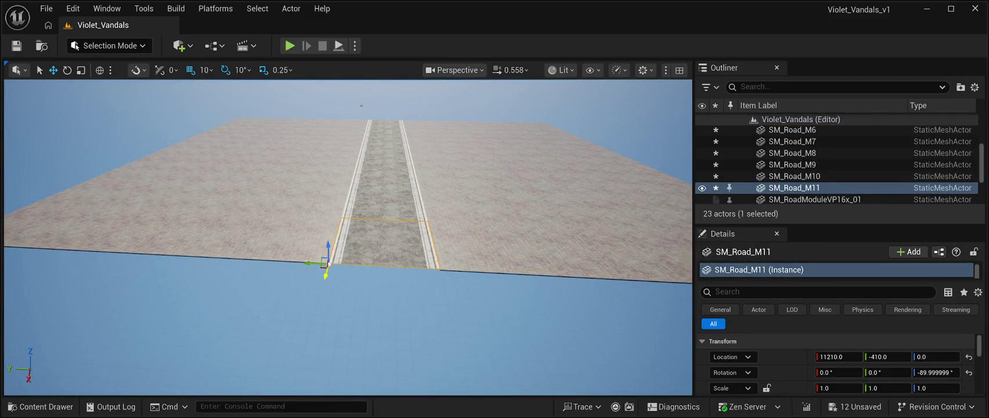
{"action": "left_click_drag", "start_coordinate": [317, 288], "coordinate": [294, 366]}
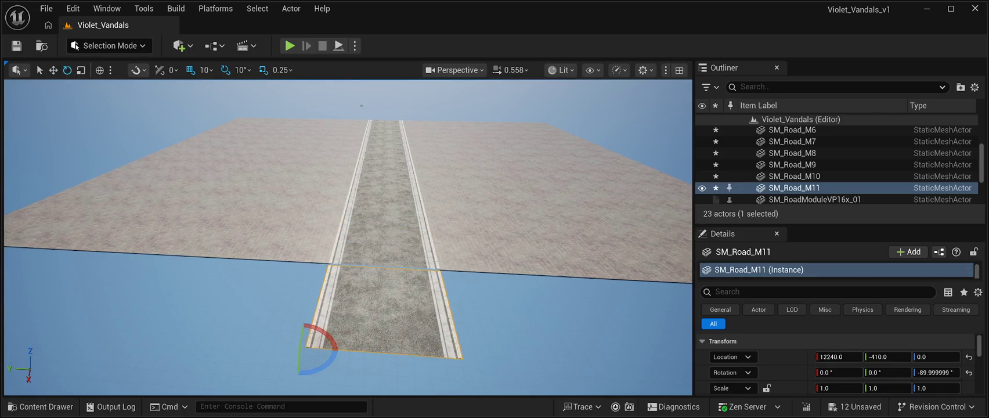
- Rotate SM_Road_M11 to -180 on Z and align it at X 12210, Y -440
{"action": "left_click_drag", "start_coordinate": [313, 375], "coordinate": [336, 355]}
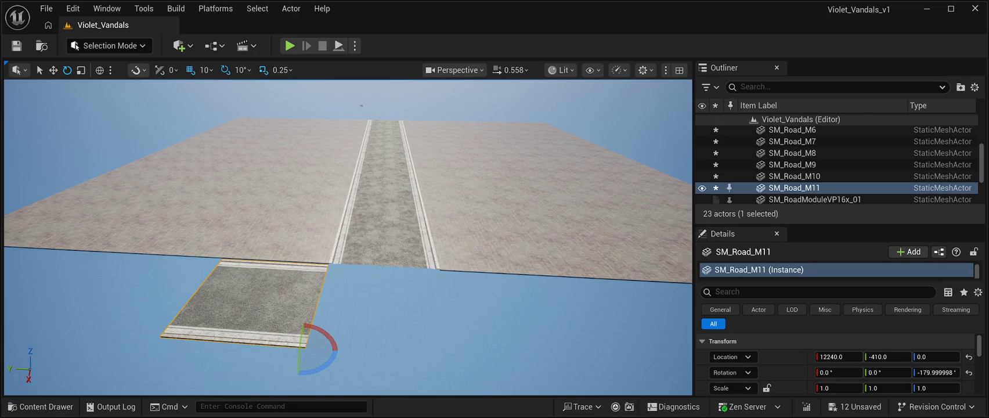
{"action": "left_click_drag", "start_coordinate": [361, 105], "coordinate": [282, 83]}
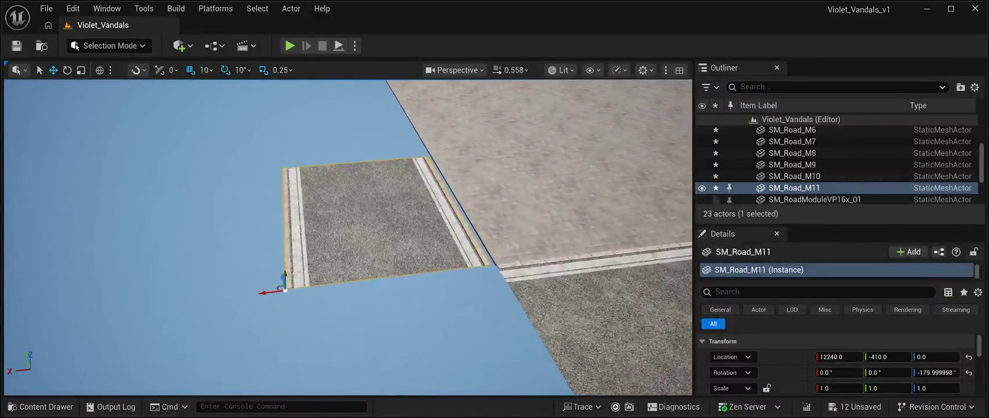
{"action": "left_click_drag", "start_coordinate": [226, 287], "coordinate": [233, 288]}
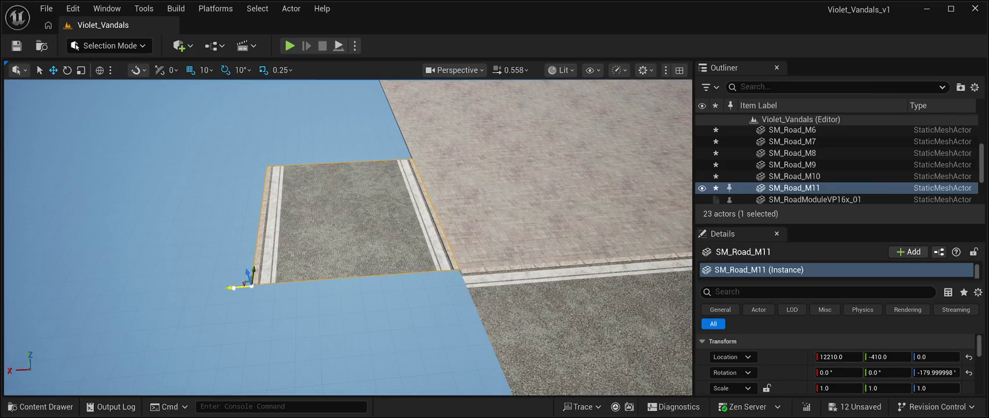
{"action": "left_click_drag", "start_coordinate": [349, 244], "coordinate": [364, 222]}
{"action": "left_click_drag", "start_coordinate": [170, 288], "coordinate": [174, 289]}
{"action": "mouse_move", "coordinate": [364, 223]}
{"action": "left_mouse_down"}
{"action": "mouse_move", "coordinate": [378, 206]}
{"action": "mouse_move", "coordinate": [378, 174]}
{"action": "mouse_move", "coordinate": [389, 226]}
{"action": "mouse_move", "coordinate": [361, 271]}
{"action": "left_mouse_up"}
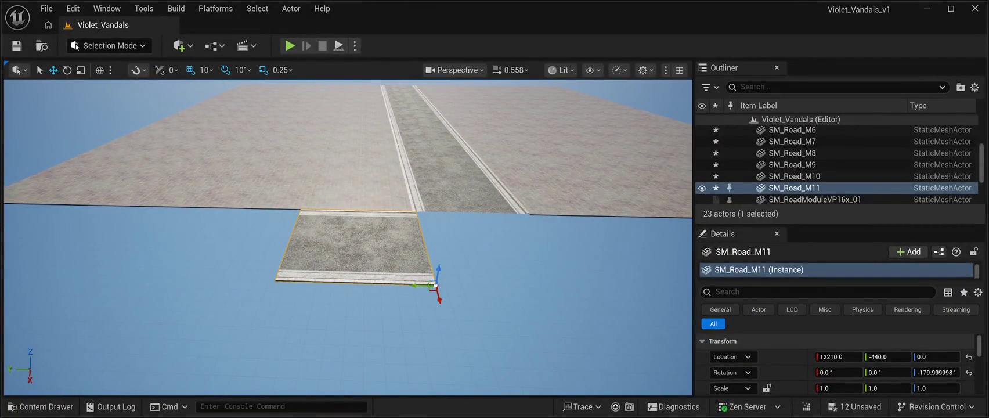
- Add cross-street pieces SM_Road_M12–M14 side by side along Y, then deselect
{"action": "key", "text": "ctrl+d"}
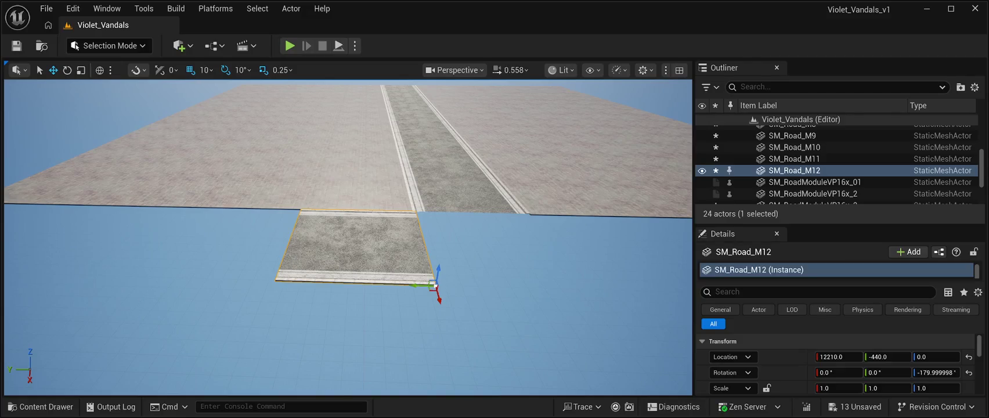
{"action": "mouse_move", "coordinate": [421, 285]}
{"action": "left_mouse_down"}
{"action": "mouse_move", "coordinate": [238, 278]}
{"action": "mouse_move", "coordinate": [253, 280]}
{"action": "mouse_move", "coordinate": [239, 253]}
{"action": "mouse_move", "coordinate": [238, 269]}
{"action": "left_mouse_up"}
{"action": "key", "text": "ctrl+d"}
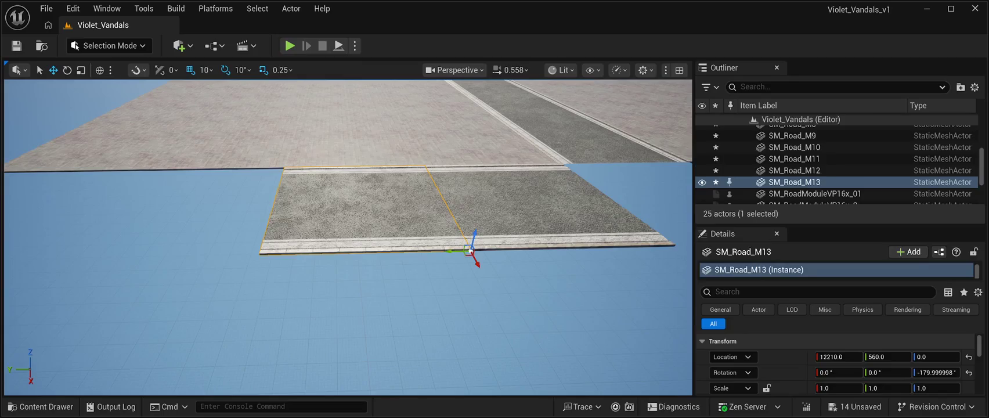
{"action": "mouse_move", "coordinate": [459, 251]}
{"action": "left_mouse_down"}
{"action": "mouse_move", "coordinate": [235, 254]}
{"action": "mouse_move", "coordinate": [446, 239]}
{"action": "left_mouse_up"}
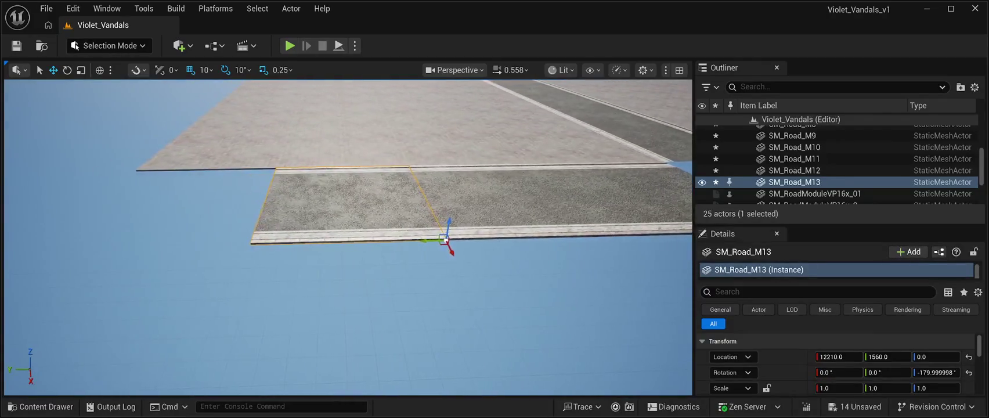
{"action": "key", "text": "ctrl+d"}
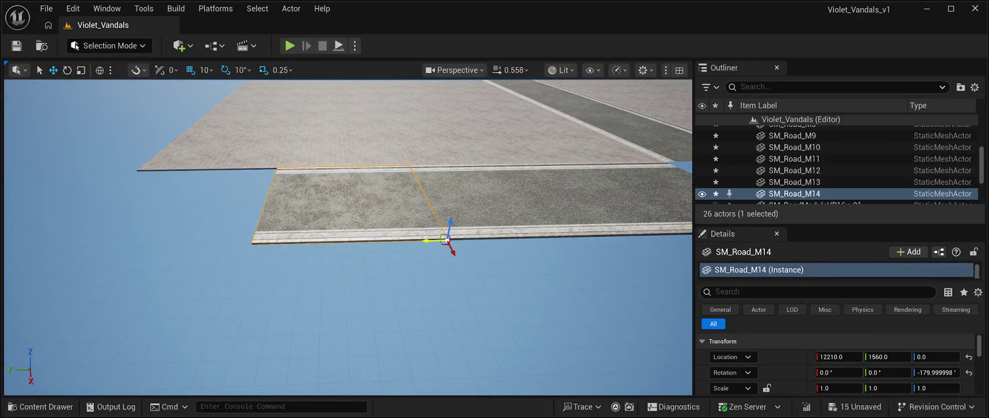
{"action": "left_click_drag", "start_coordinate": [408, 242], "coordinate": [270, 228]}
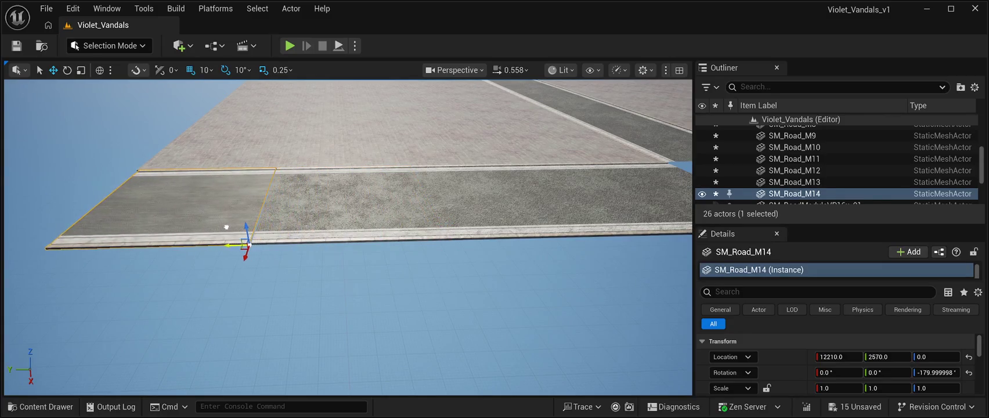
{"action": "mouse_move", "coordinate": [250, 244]}
{"action": "left_mouse_down"}
{"action": "mouse_move", "coordinate": [198, 225]}
{"action": "mouse_move", "coordinate": [177, 193]}
{"action": "mouse_move", "coordinate": [157, 184]}
{"action": "mouse_move", "coordinate": [173, 216]}
{"action": "mouse_move", "coordinate": [181, 219]}
{"action": "mouse_move", "coordinate": [185, 195]}
{"action": "mouse_move", "coordinate": [190, 226]}
{"action": "left_mouse_up"}
{"action": "left_click", "coordinate": [197, 225]}
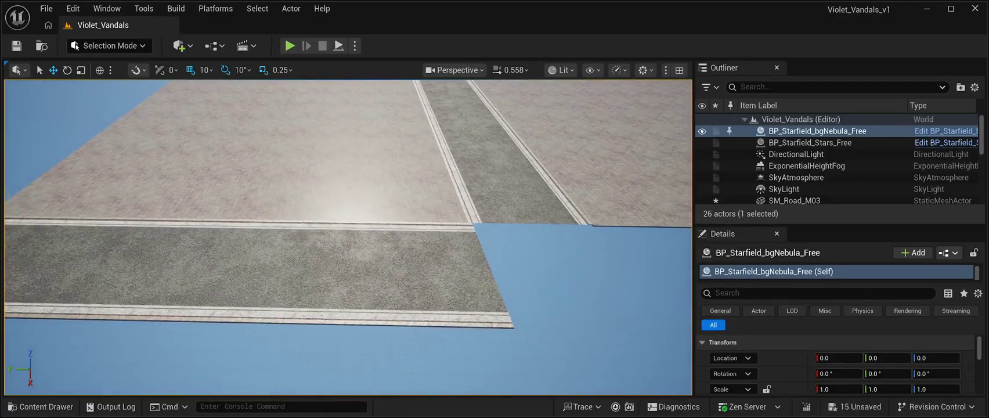
- Copy SM_Road_M11 three times to extend the cross street the other way
{"action": "left_click", "coordinate": [514, 328]}
{"action": "key", "text": "ctrl+d"}
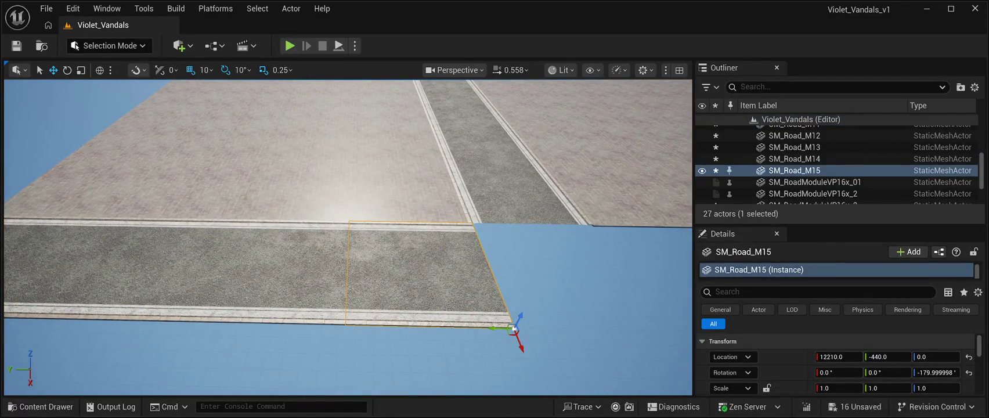
{"action": "left_click_drag", "start_coordinate": [500, 329], "coordinate": [676, 332]}
{"action": "left_click_drag", "start_coordinate": [638, 360], "coordinate": [488, 348]}
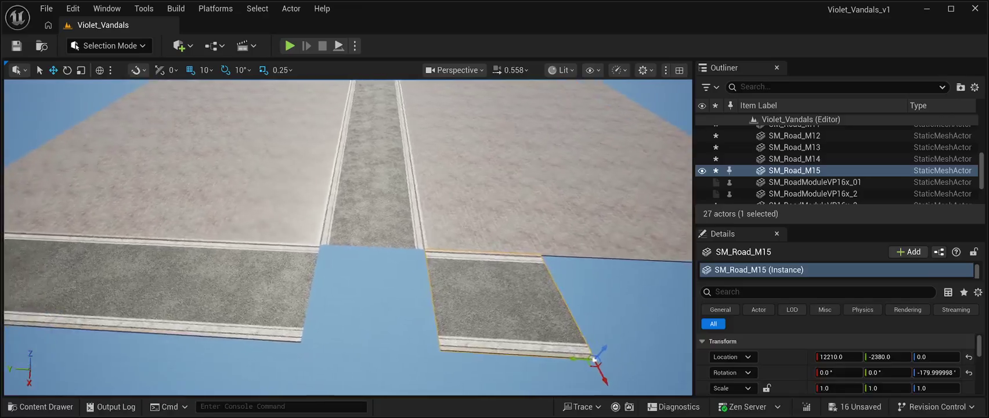
{"action": "key", "text": "ctrl+d"}
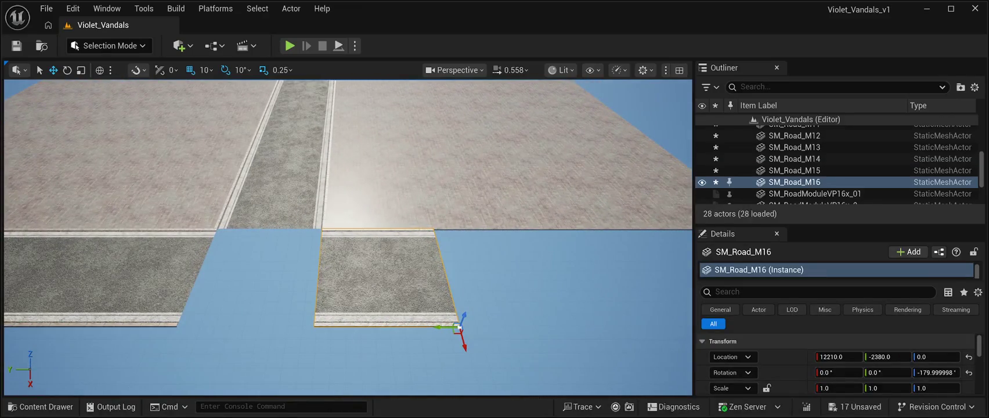
{"action": "mouse_move", "coordinate": [459, 329]}
{"action": "left_mouse_down"}
{"action": "mouse_move", "coordinate": [580, 337]}
{"action": "mouse_move", "coordinate": [531, 325]}
{"action": "mouse_move", "coordinate": [554, 325]}
{"action": "left_mouse_up"}
{"action": "key", "text": "ctrl+d"}
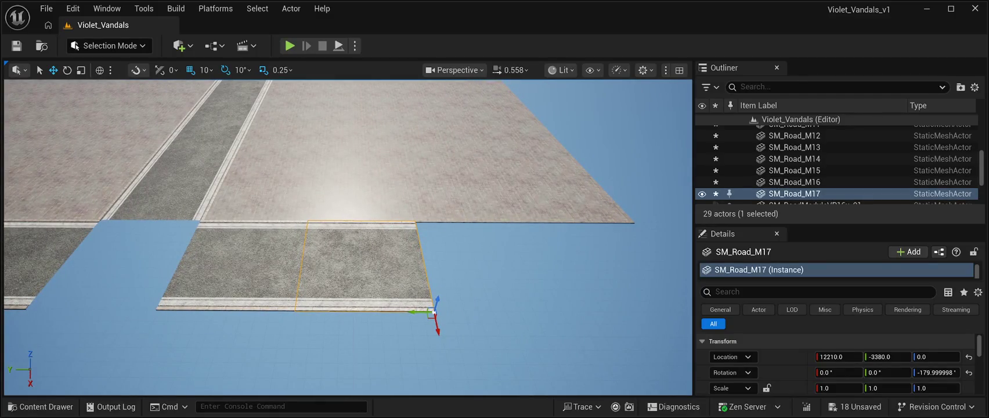
{"action": "left_click_drag", "start_coordinate": [434, 312], "coordinate": [549, 325]}
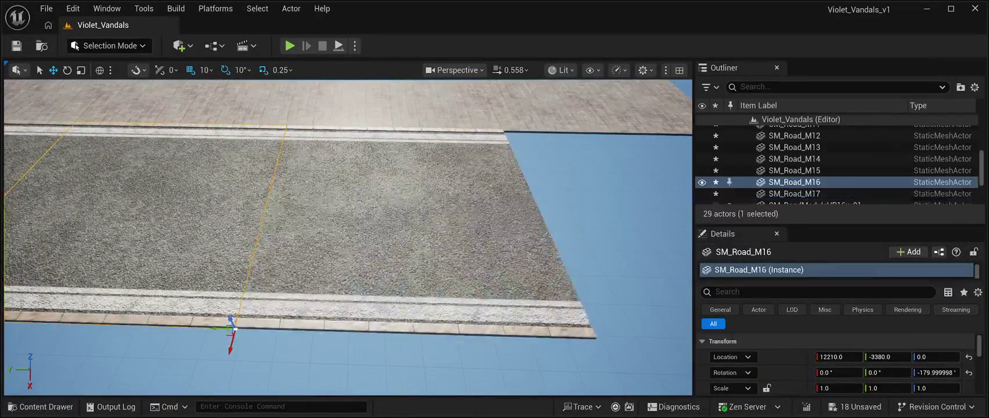
- Add SM_Road_M18 at the cross street's end and slide it to Y -5380
{"action": "left_click", "coordinate": [817, 131]}
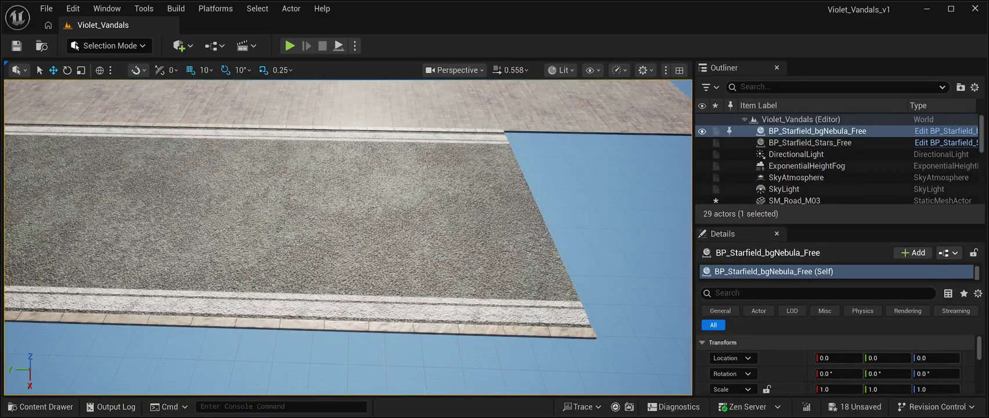
{"action": "key", "text": "ctrl+z"}
{"action": "key", "text": "ctrl+d"}
{"action": "left_click_drag", "start_coordinate": [575, 338], "coordinate": [697, 342]}
{"action": "left_click_drag", "start_coordinate": [348, 233], "coordinate": [441, 224]}
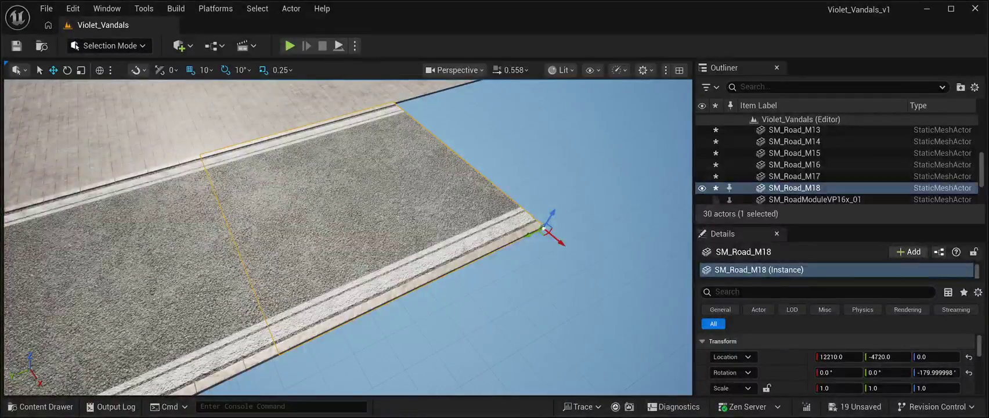
{"action": "mouse_move", "coordinate": [592, 204]}
{"action": "left_mouse_down"}
{"action": "mouse_move", "coordinate": [611, 216]}
{"action": "mouse_move", "coordinate": [691, 148]}
{"action": "mouse_move", "coordinate": [660, 189]}
{"action": "mouse_move", "coordinate": [520, 160]}
{"action": "mouse_move", "coordinate": [503, 218]}
{"action": "mouse_move", "coordinate": [475, 259]}
{"action": "mouse_move", "coordinate": [499, 255]}
{"action": "mouse_move", "coordinate": [476, 244]}
{"action": "left_mouse_up"}
- Select paved module SM_RoadModuleVP16x_4 and save all level changes
{"action": "left_click", "coordinate": [522, 261]}
{"action": "left_click", "coordinate": [476, 244]}
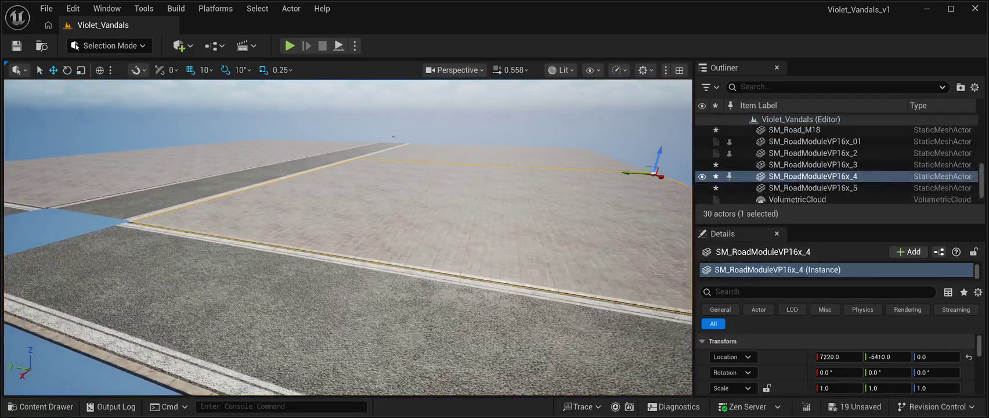
{"action": "scroll", "coordinate": [783, 360], "scroll_direction": "down", "scroll_amount": 2}
{"action": "scroll", "coordinate": [836, 360], "scroll_direction": "down", "scroll_amount": 2}
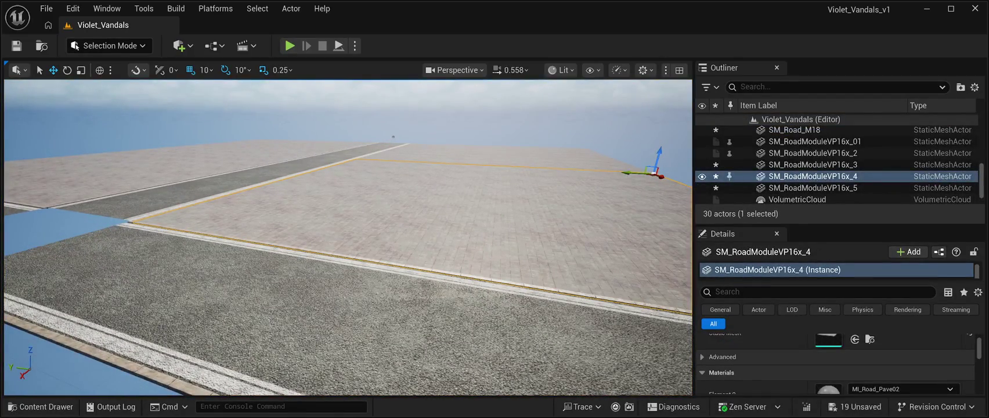
{"action": "scroll", "coordinate": [836, 360], "scroll_direction": "down", "scroll_amount": 2}
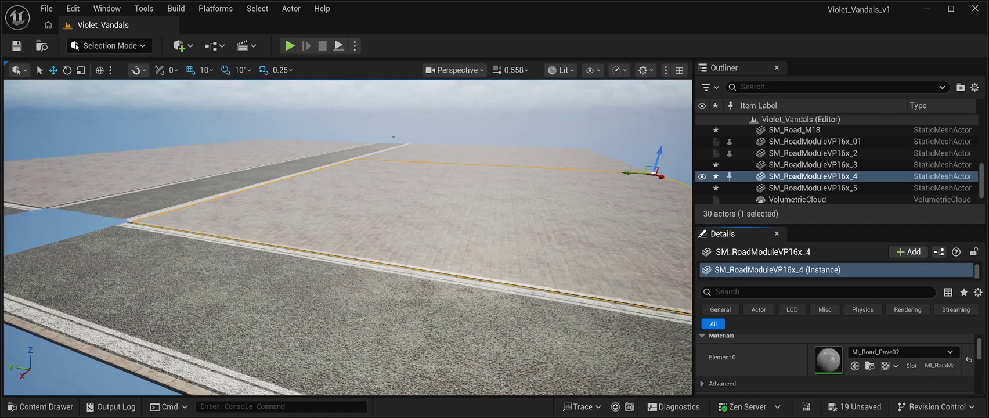
{"action": "key", "text": "ctrl+s"}
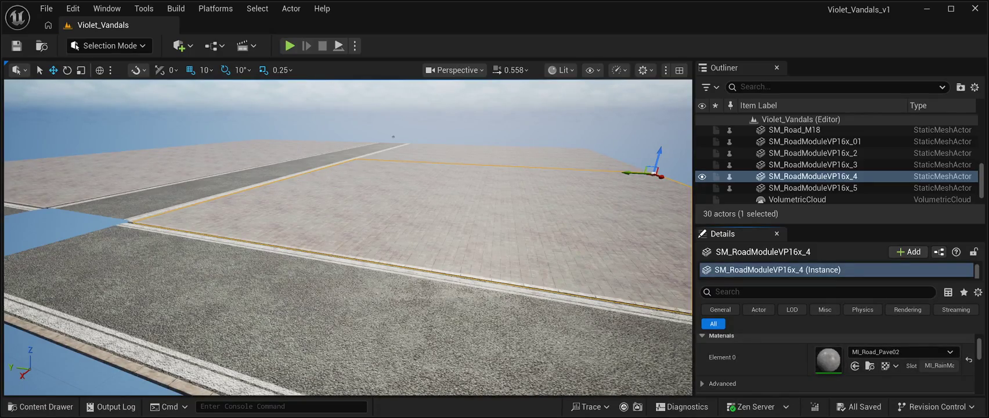
- Try MI_Road_Pave01 as the module's Element 0 material, then revert to MI_Road_Pave02
{"action": "key", "text": "ctrl+z"}
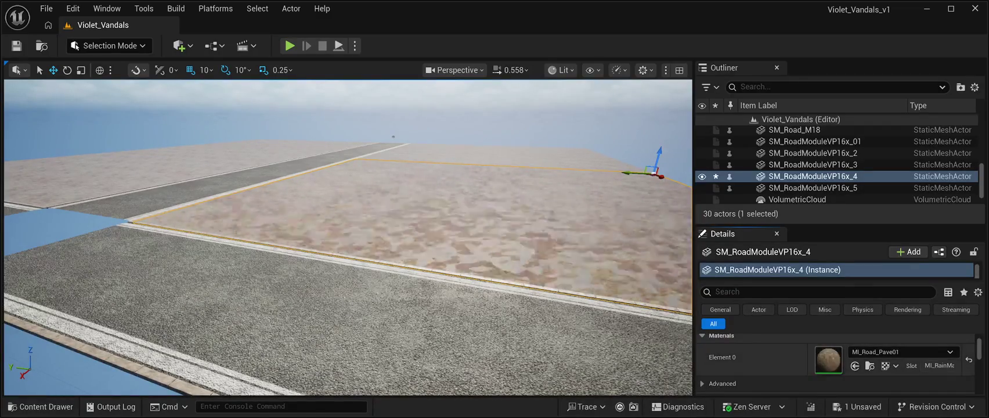
{"action": "mouse_move", "coordinate": [349, 262]}
{"action": "left_mouse_down"}
{"action": "mouse_move", "coordinate": [349, 203]}
{"action": "mouse_move", "coordinate": [348, 285]}
{"action": "left_mouse_up"}
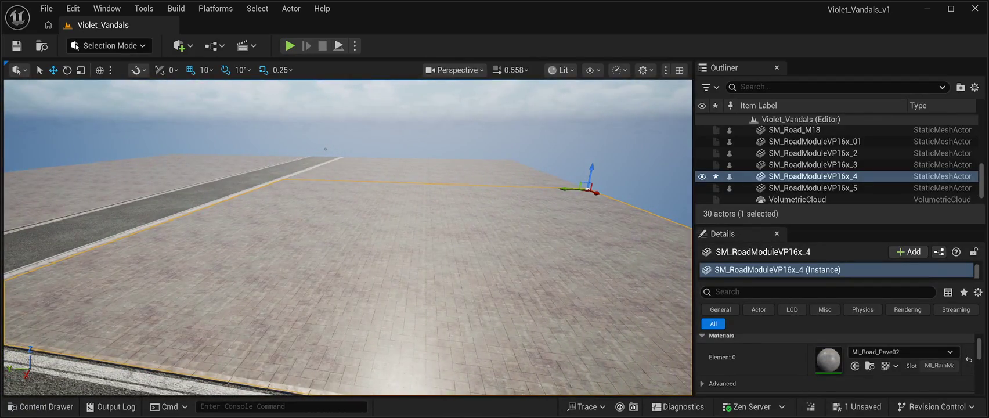
{"action": "scroll", "coordinate": [836, 360], "scroll_direction": "up", "scroll_amount": 2}
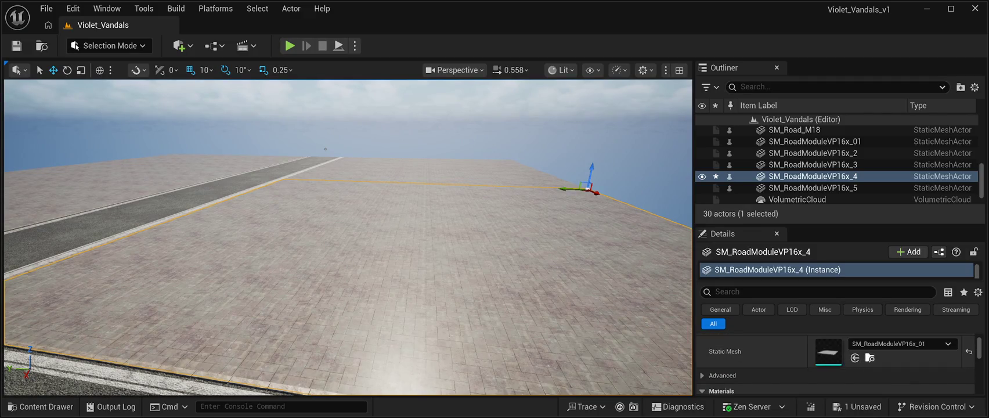
{"action": "scroll", "coordinate": [836, 363], "scroll_direction": "up", "scroll_amount": 2}
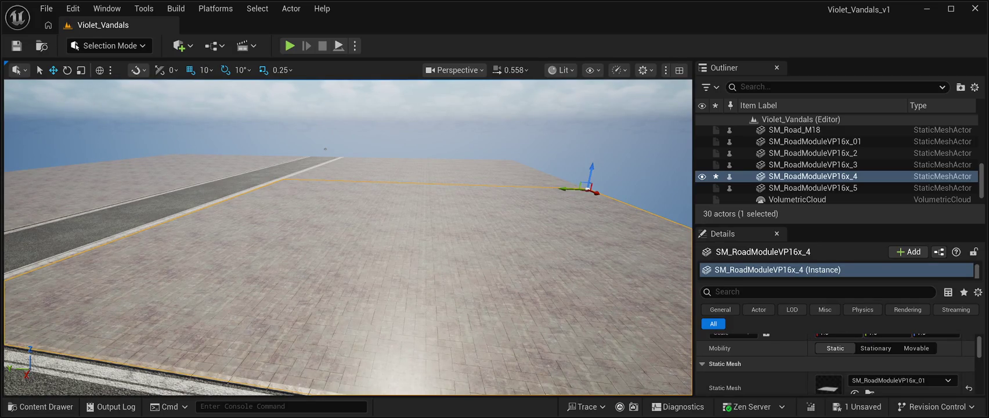
{"action": "scroll", "coordinate": [836, 363], "scroll_direction": "down", "scroll_amount": 5}
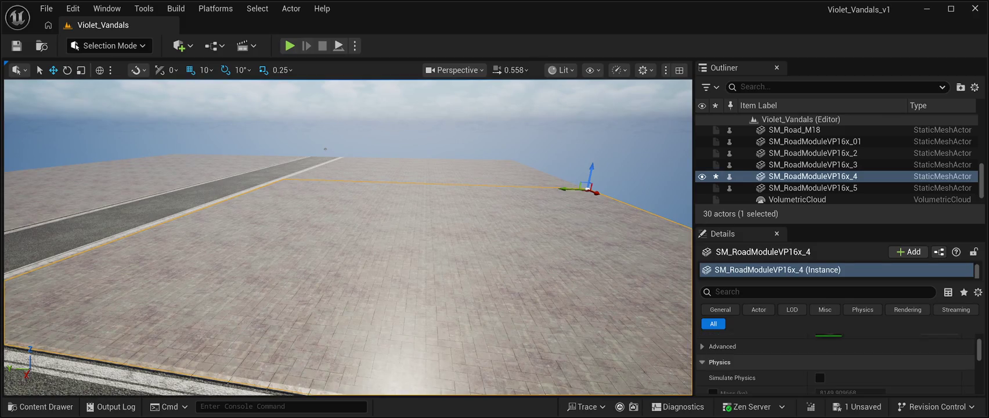
{"action": "left_click", "coordinate": [722, 346]}
{"action": "scroll", "coordinate": [836, 363], "scroll_direction": "down", "scroll_amount": 5}
{"action": "key", "text": "ctrl+space"}
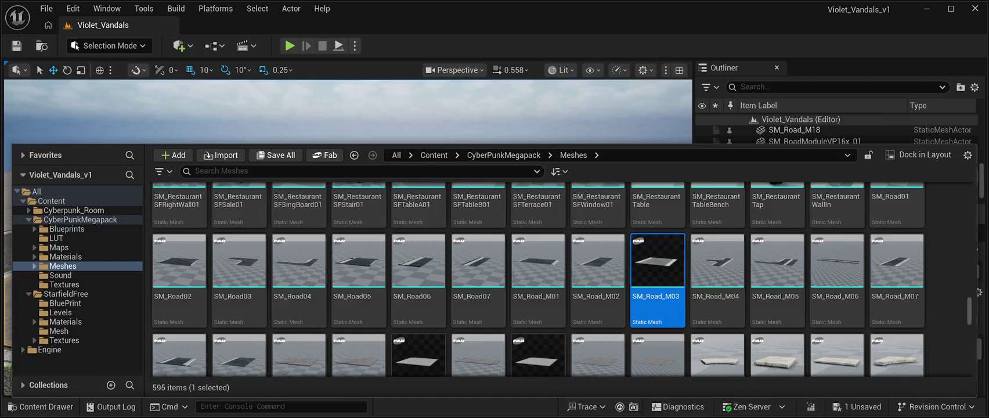
{"action": "scroll", "coordinate": [598, 279], "scroll_direction": "down", "scroll_amount": 2}
{"action": "scroll", "coordinate": [598, 279], "scroll_direction": "up", "scroll_amount": 2}
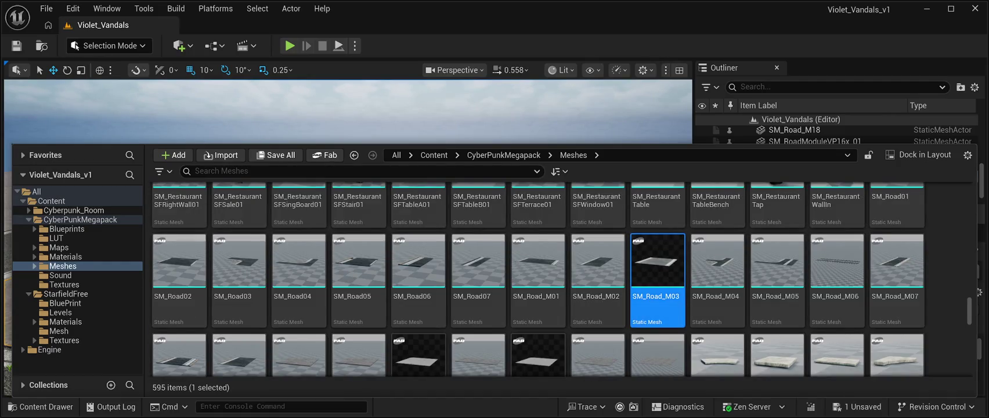
{"action": "left_click", "coordinate": [348, 110]}
{"action": "scroll", "coordinate": [836, 360], "scroll_direction": "up", "scroll_amount": 5}
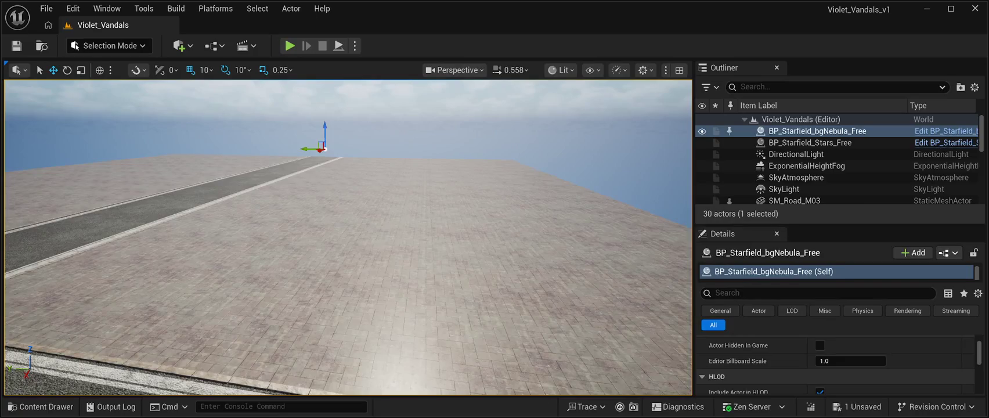
{"action": "scroll", "coordinate": [836, 360], "scroll_direction": "down", "scroll_amount": 4}
{"action": "scroll", "coordinate": [836, 360], "scroll_direction": "down", "scroll_amount": 1}
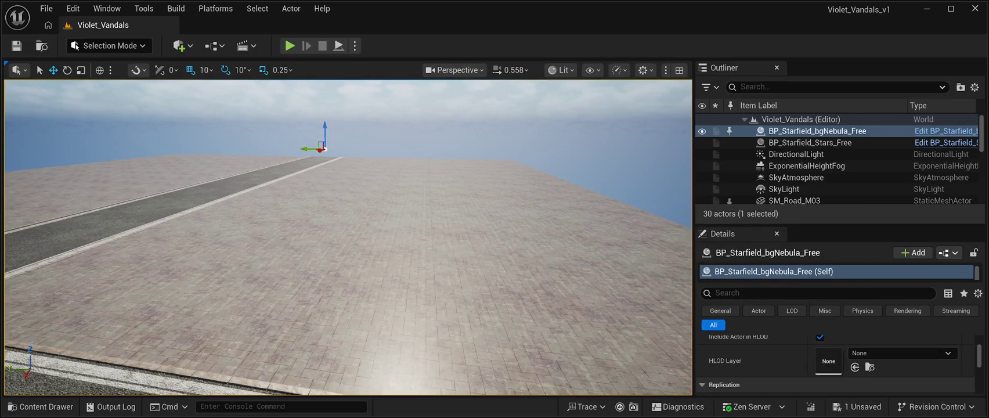
{"action": "scroll", "coordinate": [836, 360], "scroll_direction": "down", "scroll_amount": 6}
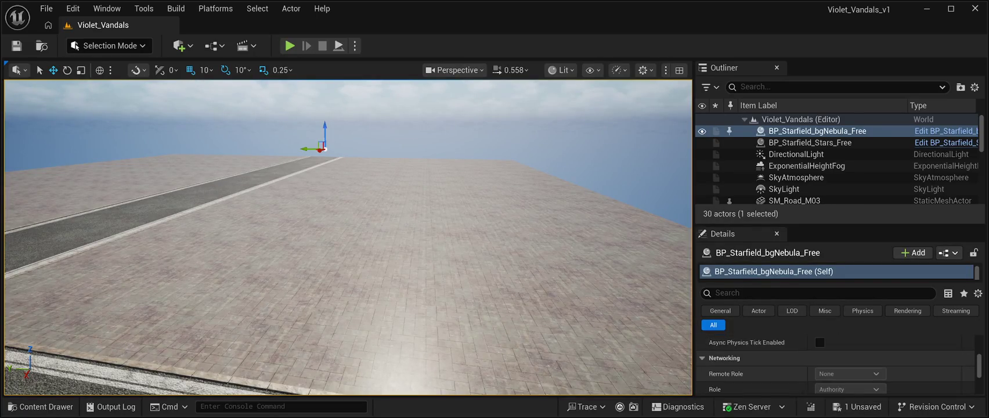
{"action": "scroll", "coordinate": [836, 360], "scroll_direction": "up", "scroll_amount": 5}
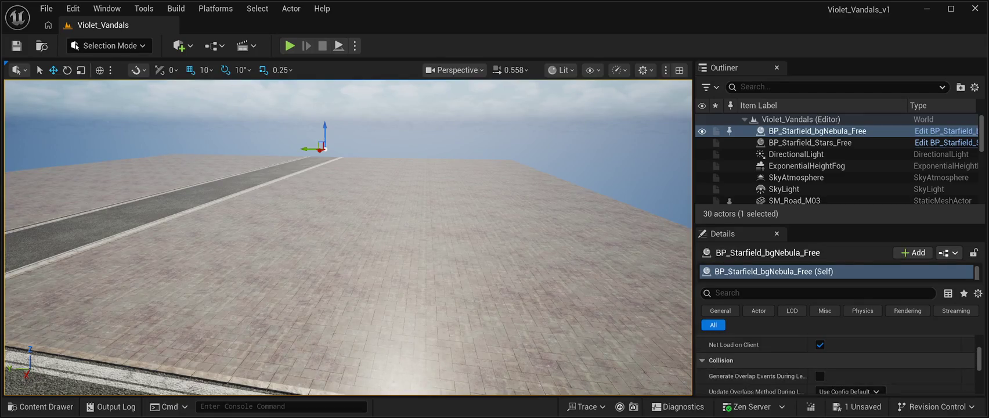
{"action": "scroll", "coordinate": [813, 168], "scroll_direction": "down", "scroll_amount": 3}
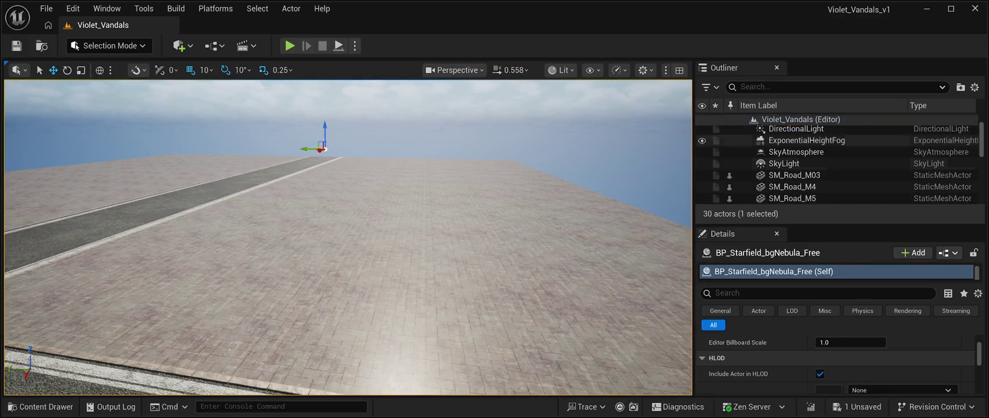
{"action": "scroll", "coordinate": [813, 165], "scroll_direction": "down", "scroll_amount": 5}
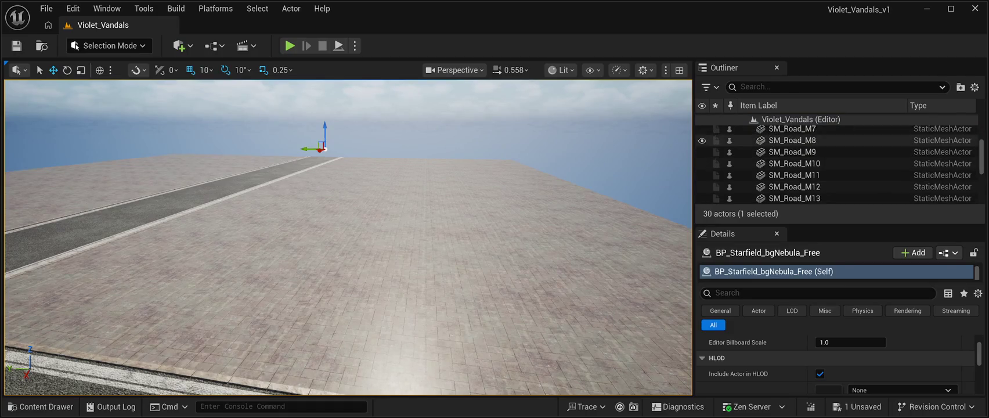
{"action": "left_click", "coordinate": [794, 163]}
{"action": "left_click", "coordinate": [794, 174]}
{"action": "scroll", "coordinate": [813, 177], "scroll_direction": "down", "scroll_amount": 8}
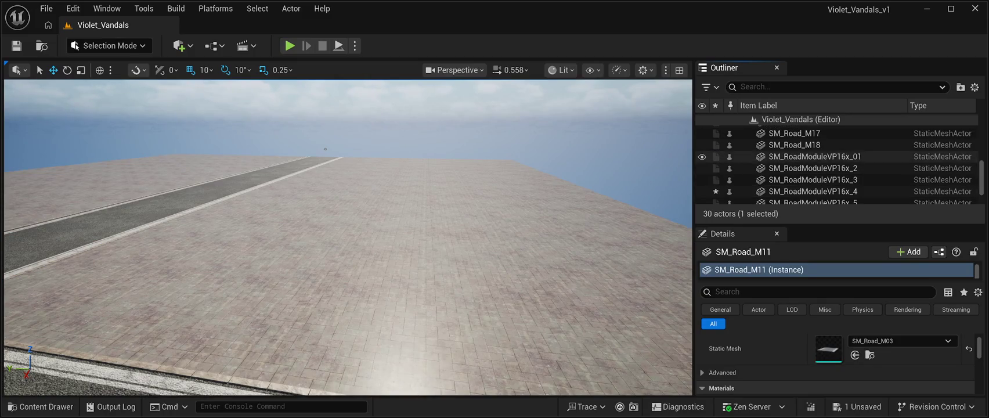
- Select SM_RoadModuleVP16x_01, undo back to its brick paving, and frame it
{"action": "left_click", "coordinate": [807, 156]}
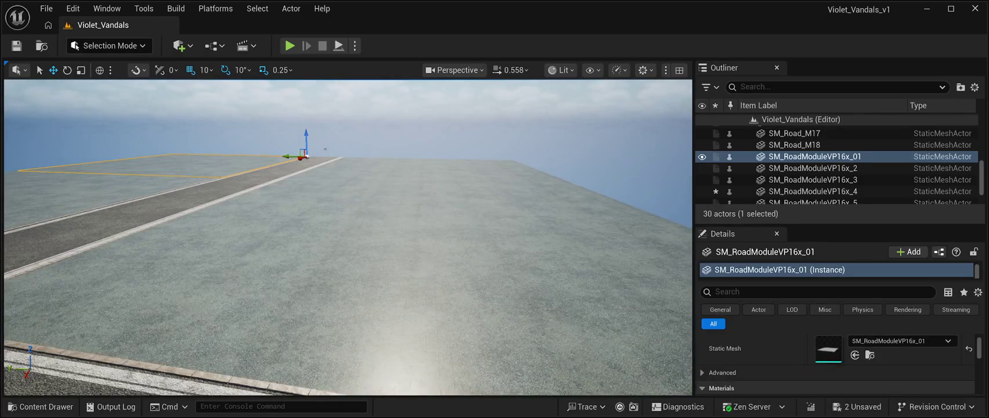
{"action": "key", "text": "ctrl+z"}
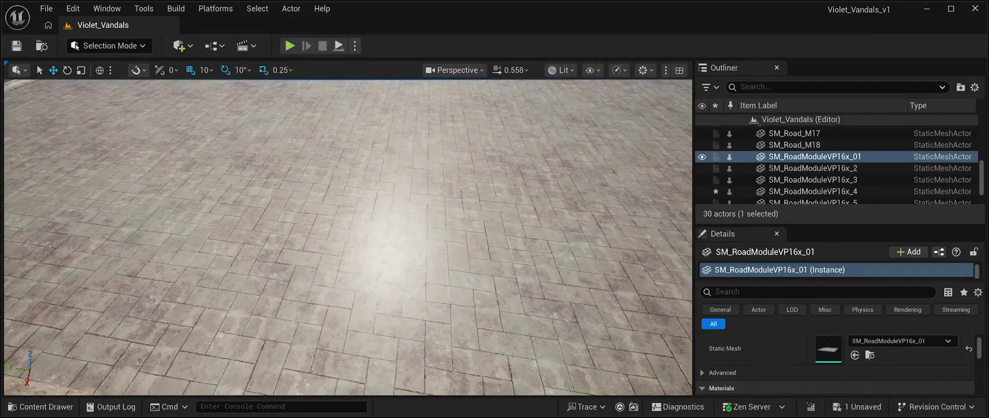
{"action": "key", "text": "f"}
{"action": "left_click_drag", "start_coordinate": [494, 286], "coordinate": [466, 211]}
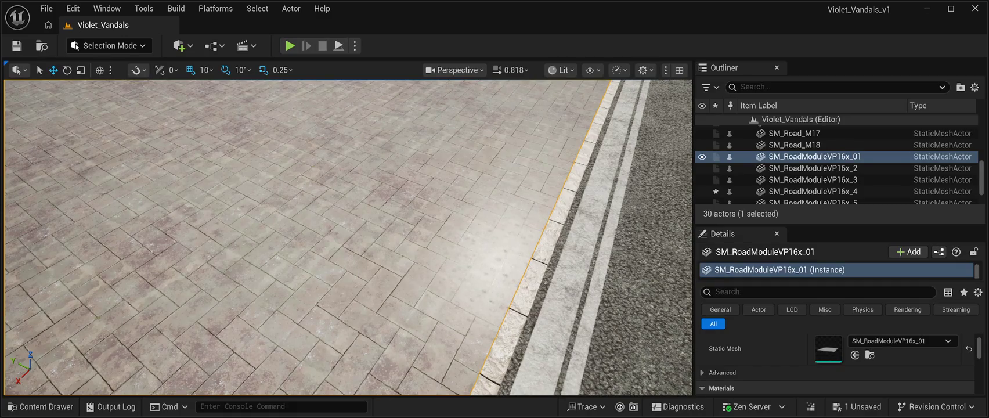
- Fly the camera low along the curb to inspect the herringbone paving tiles
{"action": "key", "text": "Right"}
{"action": "key", "text": "Up"}
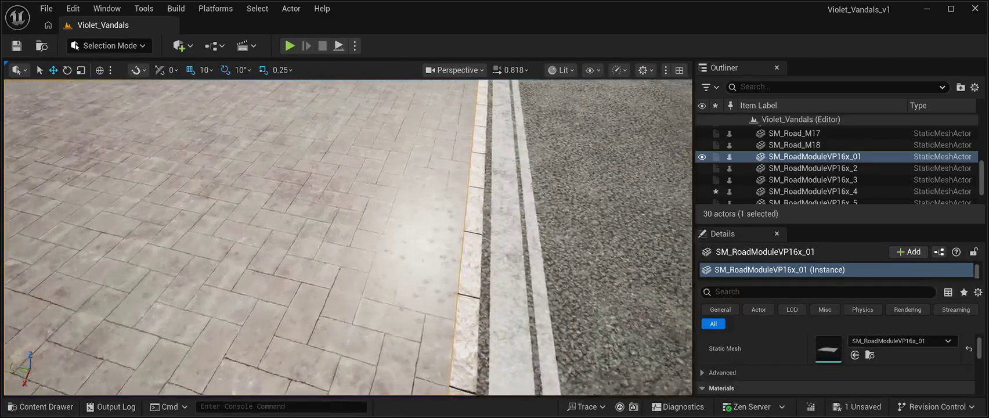
{"action": "key", "text": "Left"}
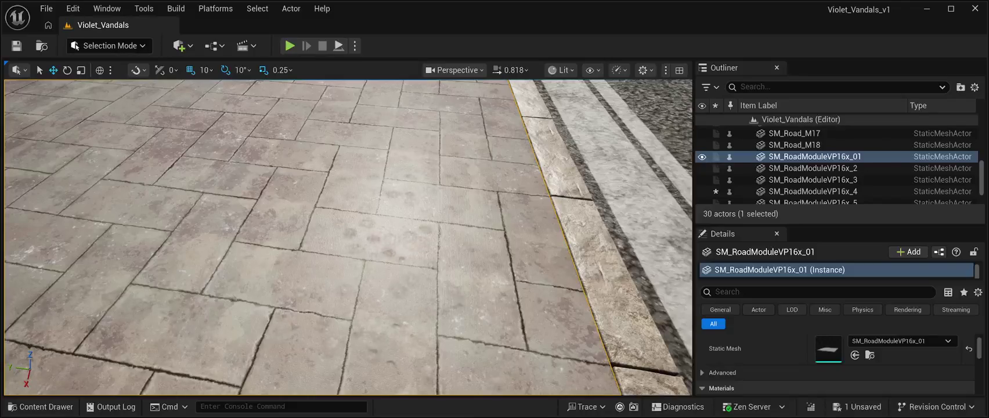
{"action": "key", "text": "Down"}
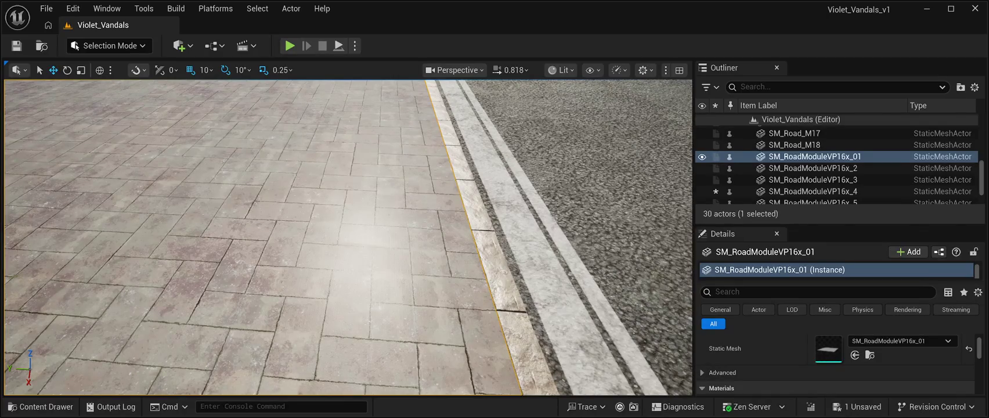
{"action": "key", "text": "w"}
{"action": "key", "text": "w"}
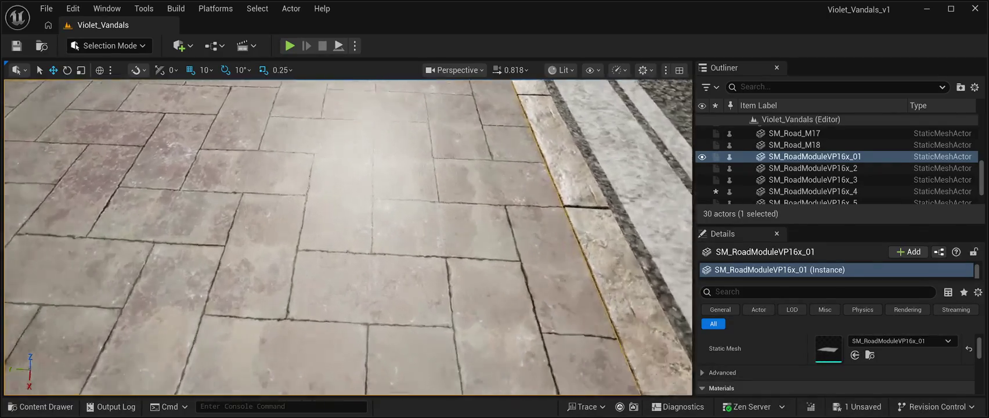
{"action": "key", "text": "s"}
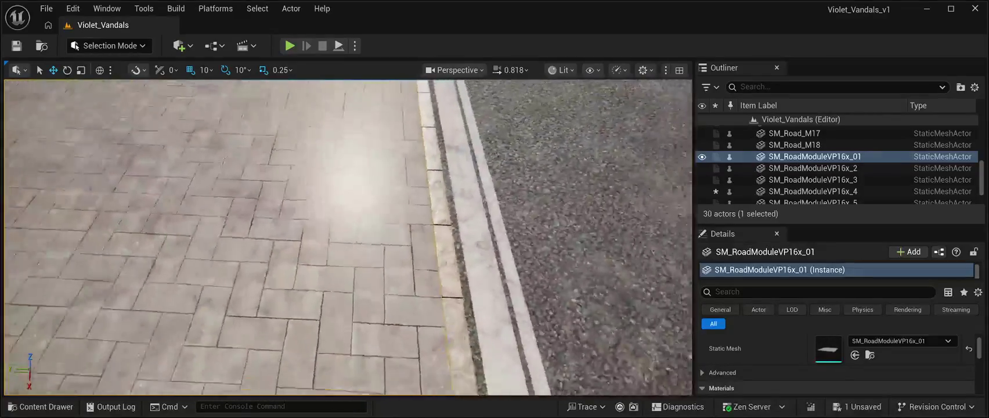
{"action": "key", "text": "w"}
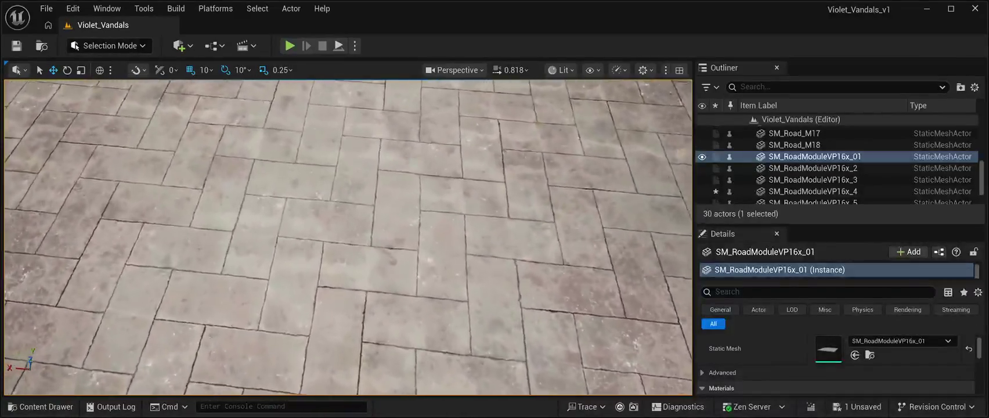
{"action": "key", "text": "w"}
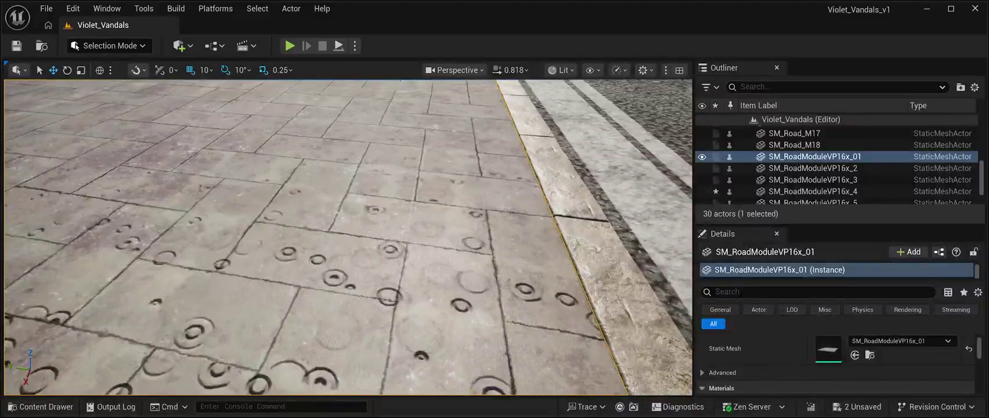
{"action": "mouse_move", "coordinate": [595, 199]}
{"action": "left_mouse_down"}
{"action": "mouse_move", "coordinate": [595, 174]}
{"action": "mouse_move", "coordinate": [604, 262]}
{"action": "left_mouse_up"}
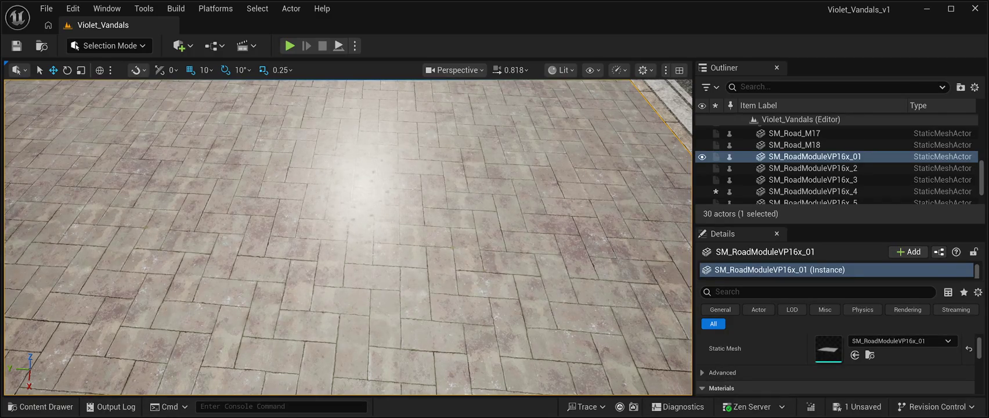
{"action": "scroll", "coordinate": [348, 237], "scroll_direction": "up", "scroll_amount": 10}
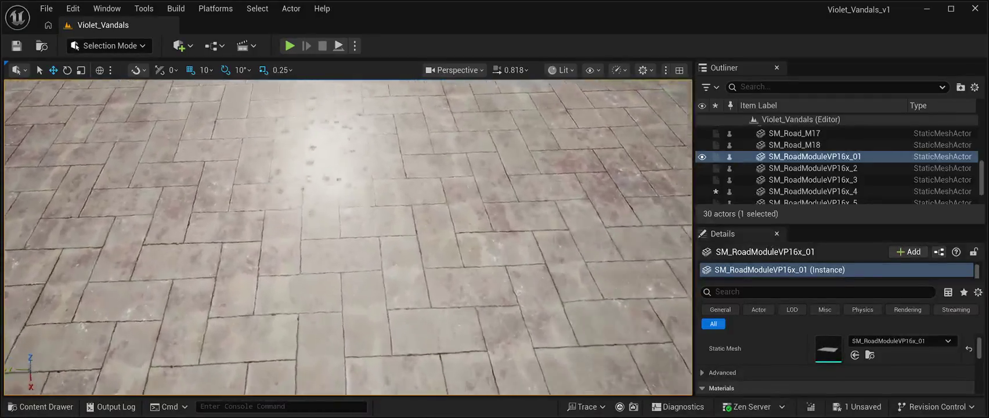
{"action": "scroll", "coordinate": [349, 237], "scroll_direction": "down", "scroll_amount": 5}
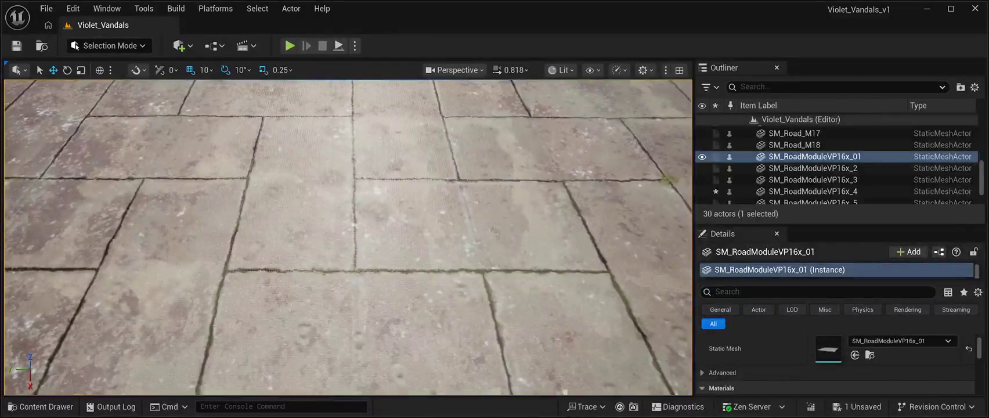
{"action": "scroll", "coordinate": [348, 237], "scroll_direction": "up", "scroll_amount": 5}
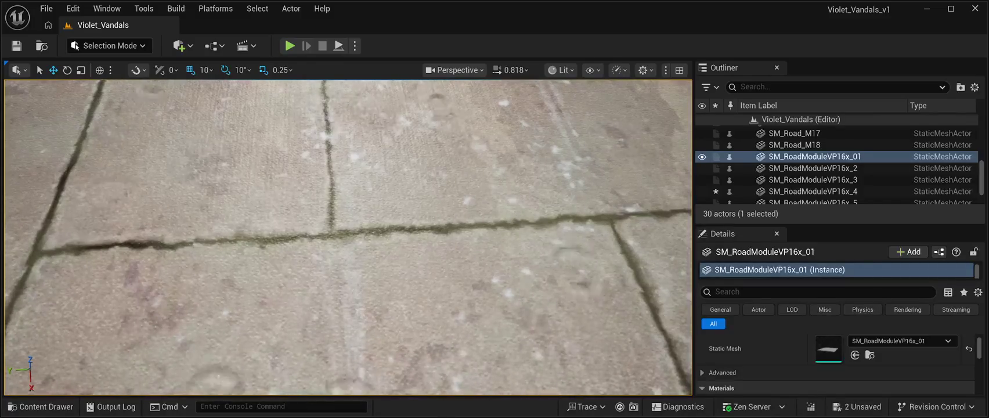
- Save the level, then delete the SM_Road_M18 road piece
{"action": "key", "text": "ctrl+s"}
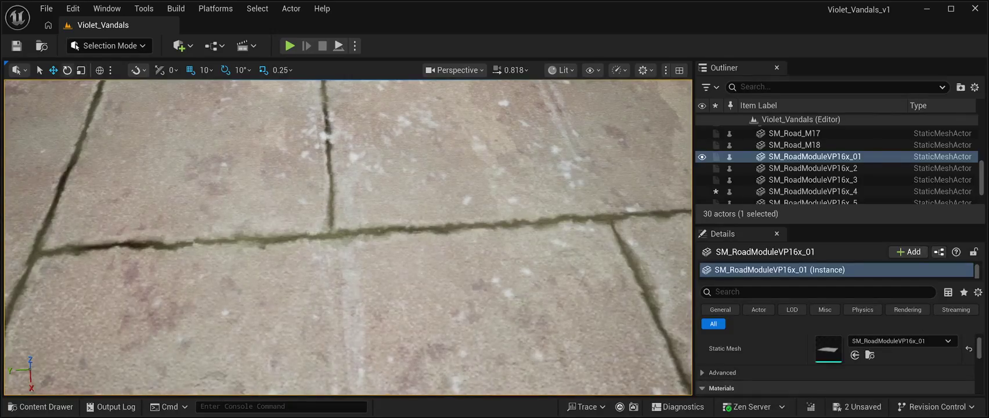
{"action": "left_click", "coordinate": [17, 45]}
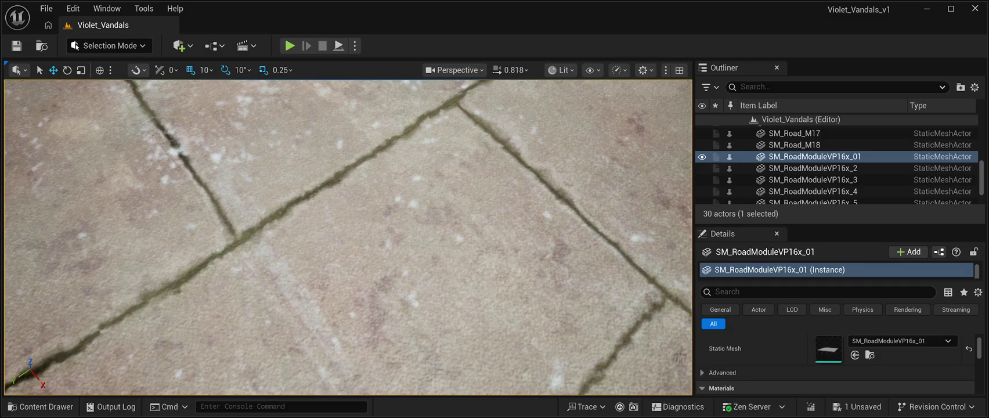
{"action": "key", "text": "ctrl+z"}
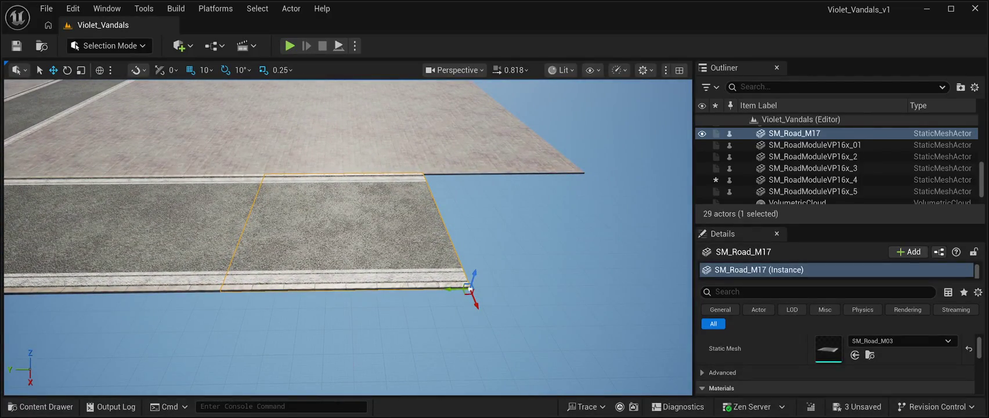
- Duplicate SM_Road_M17 and slide the copy, SM_Road_M18, along Y beside the original
{"action": "key", "text": "ctrl+d"}
{"action": "left_click_drag", "start_coordinate": [456, 288], "coordinate": [676, 286]}
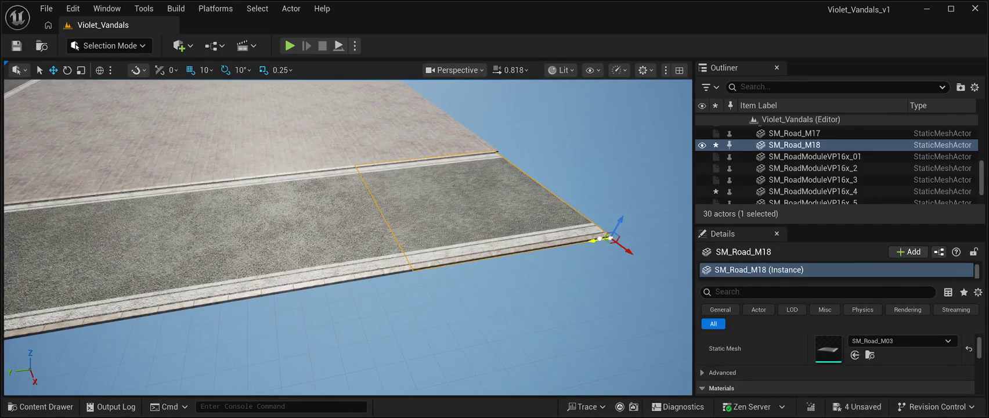
{"action": "left_click", "coordinate": [817, 130]}
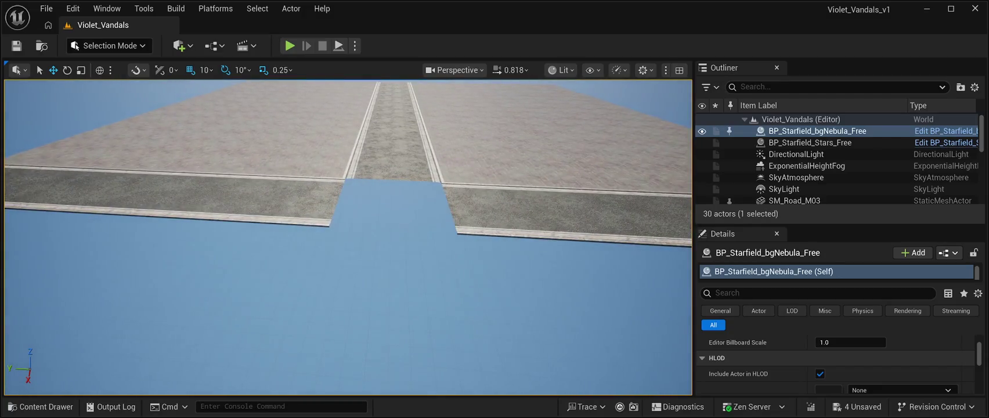
{"action": "left_click", "coordinate": [41, 406]}
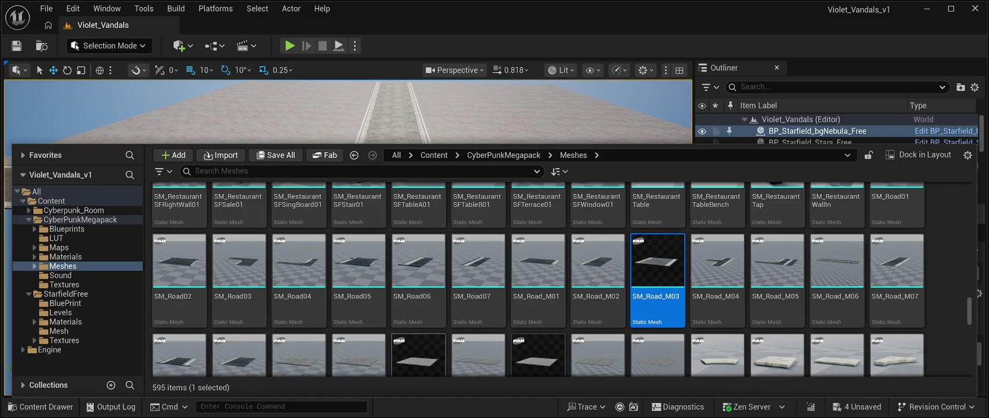
- Browse the SM_Road meshes and drop an SM_Road02 patch into the level
{"action": "scroll", "coordinate": [478, 349], "scroll_direction": "down", "scroll_amount": 2}
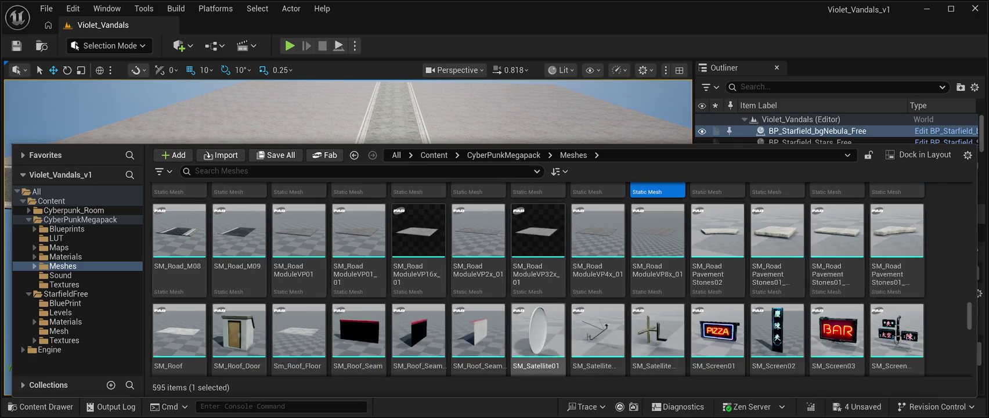
{"action": "scroll", "coordinate": [598, 337], "scroll_direction": "up", "scroll_amount": 3}
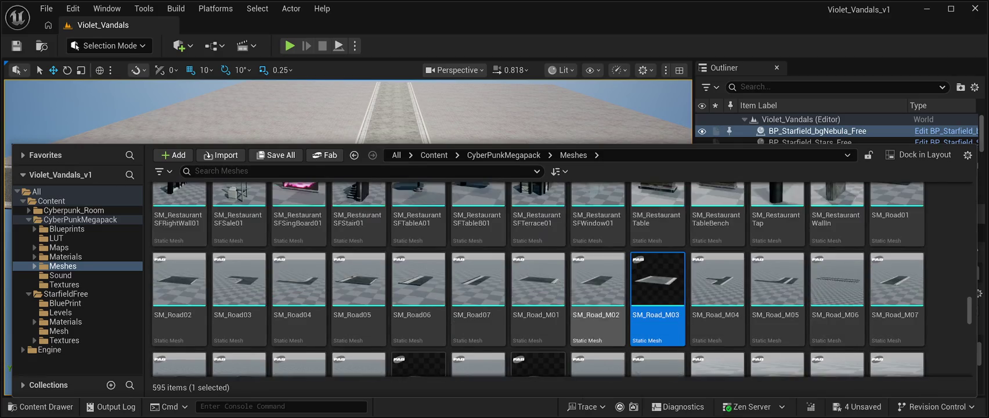
{"action": "scroll", "coordinate": [717, 279], "scroll_direction": "up", "scroll_amount": 1}
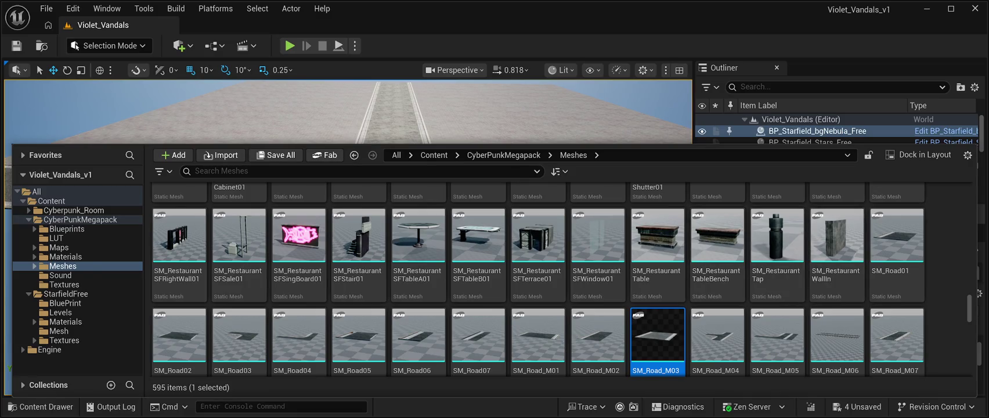
{"action": "scroll", "coordinate": [359, 261], "scroll_direction": "down", "scroll_amount": 2}
{"action": "scroll", "coordinate": [359, 261], "scroll_direction": "down", "scroll_amount": 2}
{"action": "scroll", "coordinate": [358, 261], "scroll_direction": "up", "scroll_amount": 1}
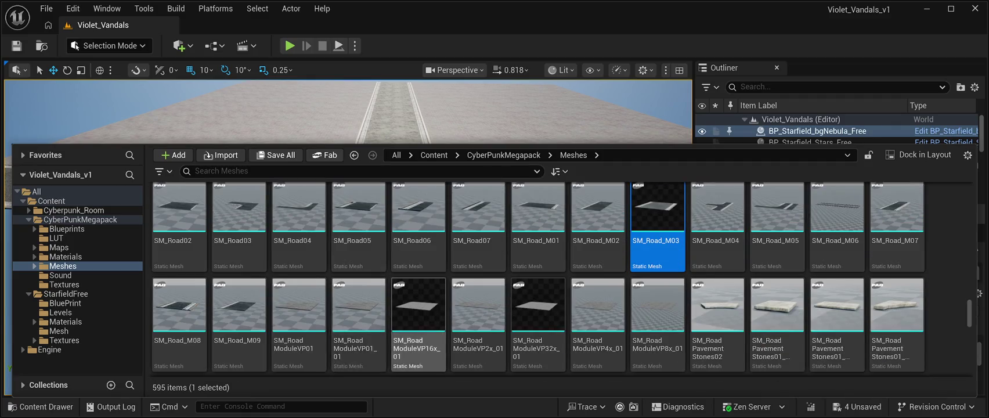
{"action": "scroll", "coordinate": [359, 261], "scroll_direction": "down", "scroll_amount": 1}
{"action": "scroll", "coordinate": [418, 336], "scroll_direction": "up", "scroll_amount": 2}
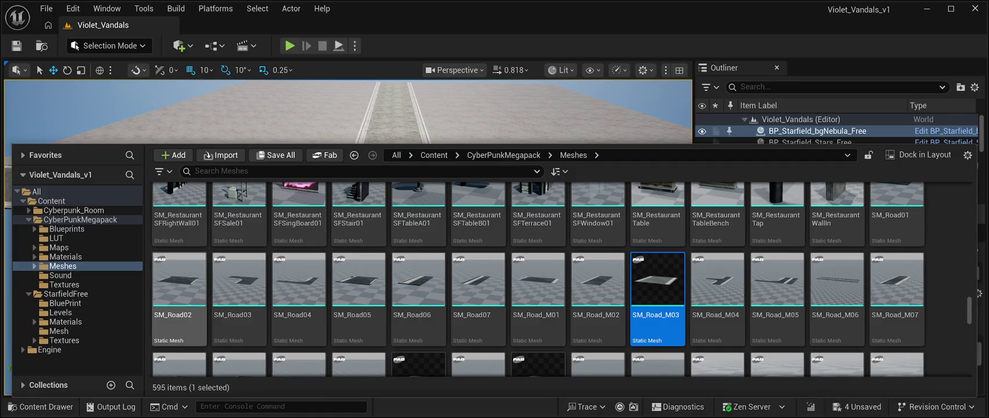
{"action": "mouse_move", "coordinate": [179, 279]}
{"action": "left_mouse_down"}
{"action": "mouse_move", "coordinate": [261, 174]}
{"action": "mouse_move", "coordinate": [522, 290]}
{"action": "mouse_move", "coordinate": [523, 325]}
{"action": "mouse_move", "coordinate": [494, 273]}
{"action": "mouse_move", "coordinate": [336, 194]}
{"action": "left_mouse_up"}
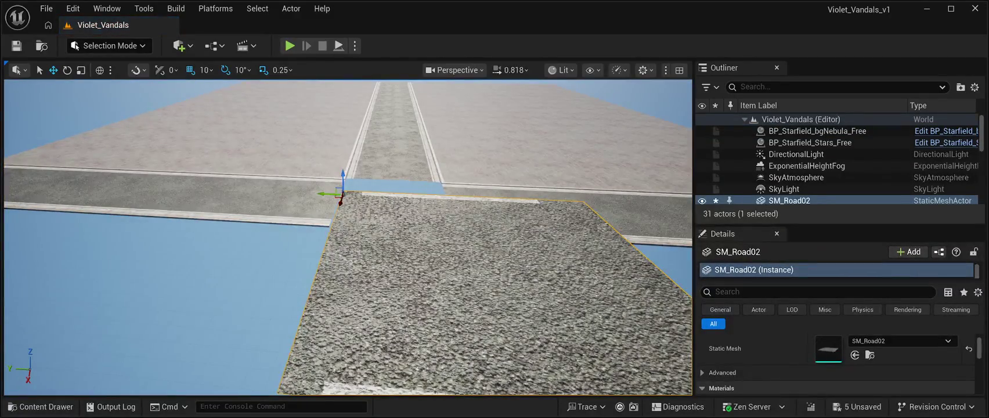
- Reset the SM_Road02 patch's location to 0, 0, 0, then move it along X to 12280
{"action": "key", "text": "f"}
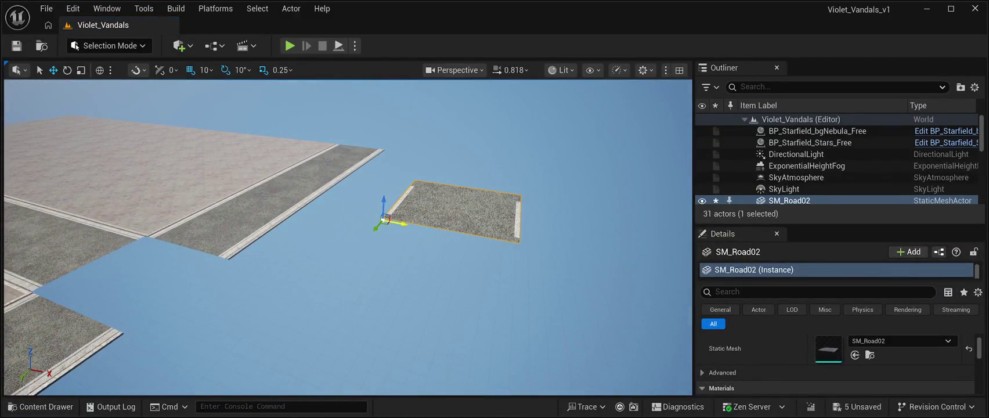
{"action": "mouse_move", "coordinate": [385, 219]}
{"action": "left_mouse_down"}
{"action": "mouse_move", "coordinate": [125, 171]}
{"action": "mouse_move", "coordinate": [149, 360]}
{"action": "left_mouse_up"}
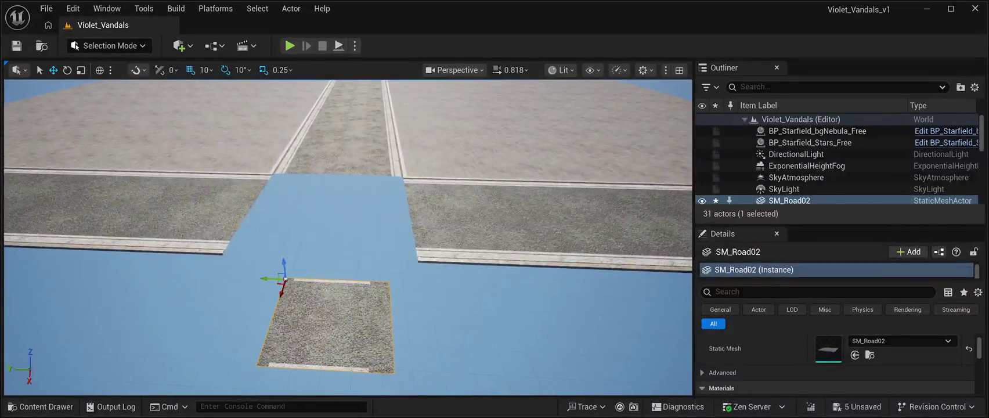
{"action": "mouse_move", "coordinate": [284, 279]}
{"action": "left_mouse_down"}
{"action": "mouse_move", "coordinate": [293, 216]}
{"action": "mouse_move", "coordinate": [318, 207]}
{"action": "mouse_move", "coordinate": [256, 188]}
{"action": "left_mouse_up"}
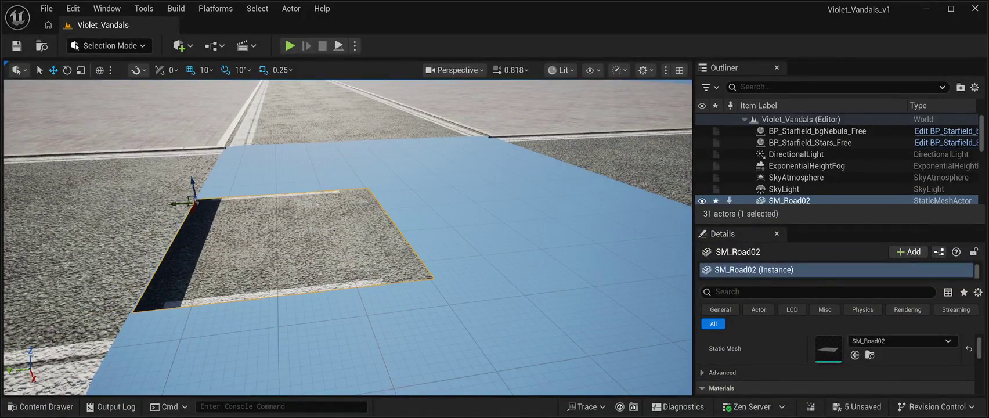
{"action": "scroll", "coordinate": [836, 360], "scroll_direction": "down", "scroll_amount": 5}
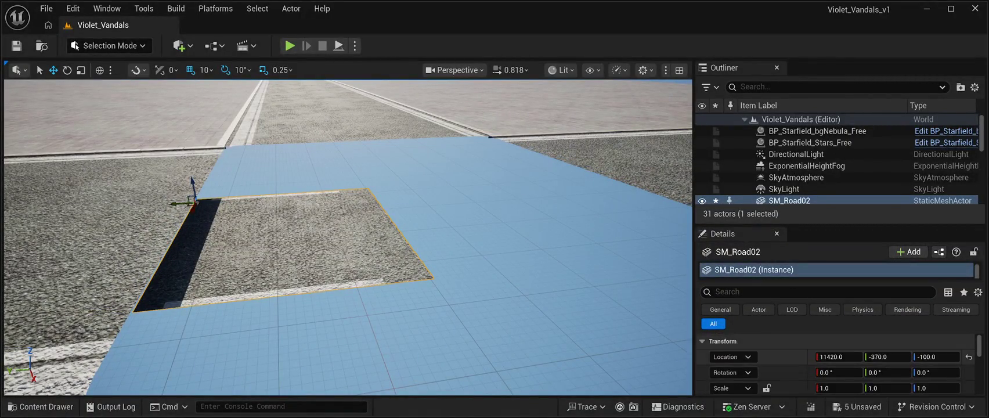
{"action": "left_click", "coordinate": [969, 356]}
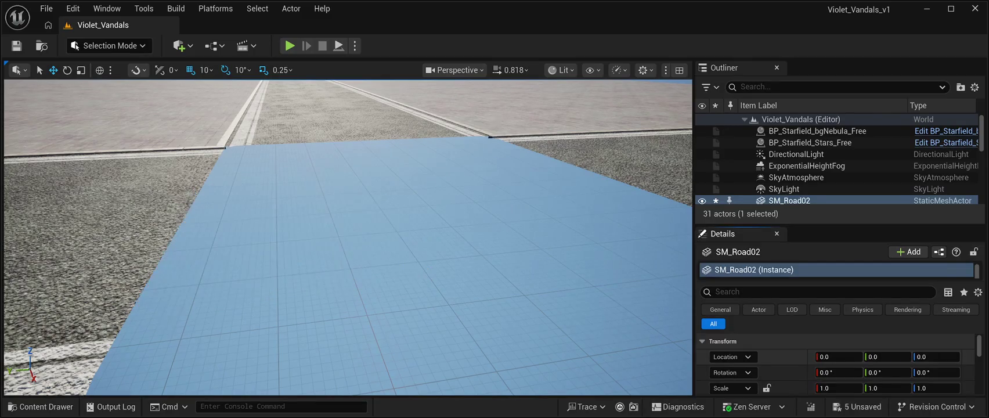
{"action": "key", "text": "f"}
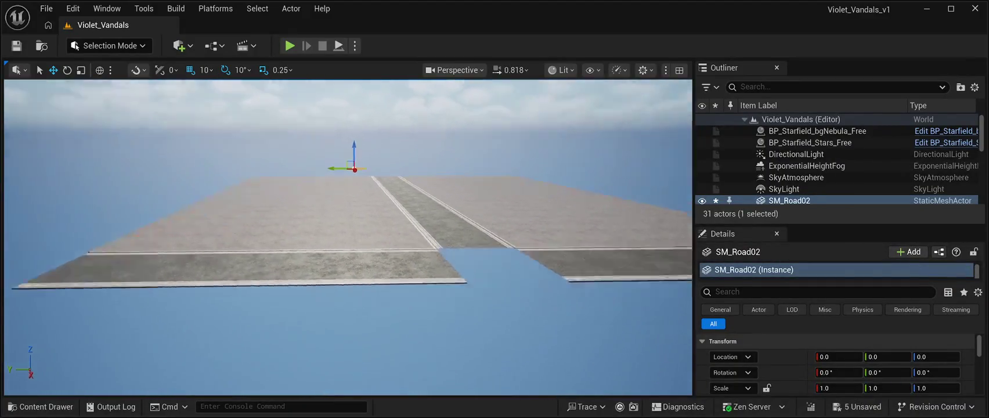
{"action": "left_click_drag", "start_coordinate": [313, 165], "coordinate": [585, 321]}
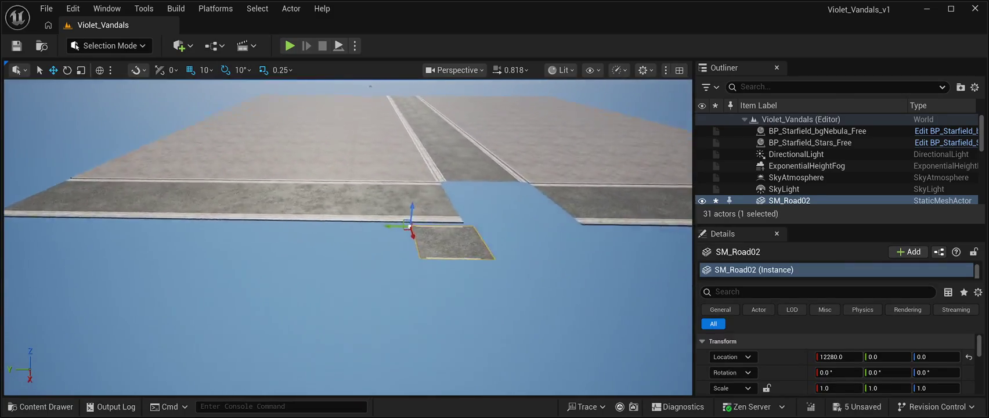
- Scroll the Meshes grid again and drop another SM_Road02 piece into the level
{"action": "left_click", "coordinate": [40, 407]}
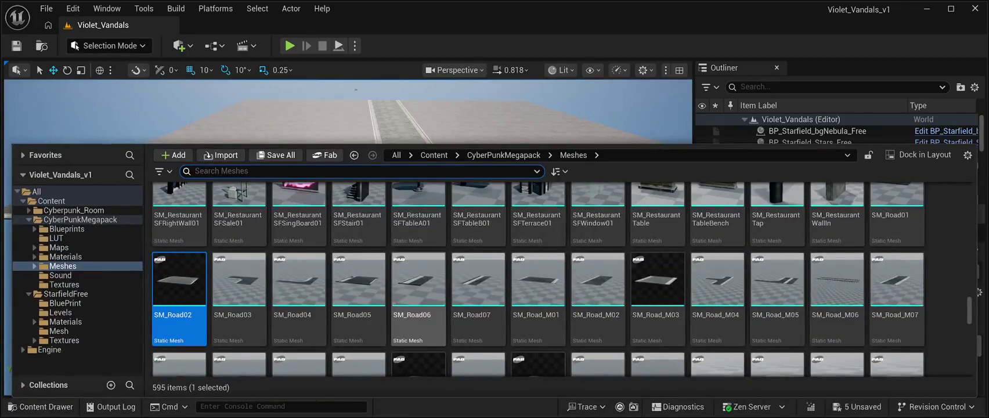
{"action": "scroll", "coordinate": [239, 297], "scroll_direction": "down", "scroll_amount": 2}
{"action": "scroll", "coordinate": [239, 296], "scroll_direction": "up", "scroll_amount": 2}
{"action": "scroll", "coordinate": [238, 297], "scroll_direction": "up", "scroll_amount": 1}
{"action": "scroll", "coordinate": [238, 255], "scroll_direction": "down", "scroll_amount": 1}
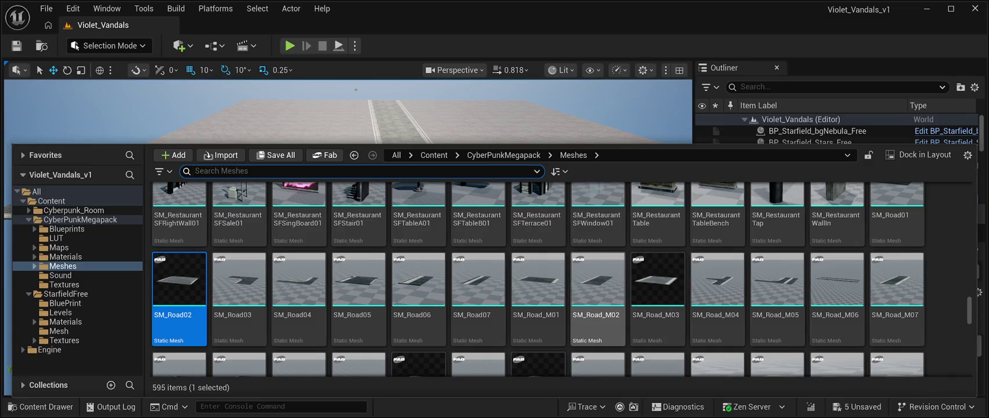
{"action": "scroll", "coordinate": [598, 278], "scroll_direction": "down", "scroll_amount": 1}
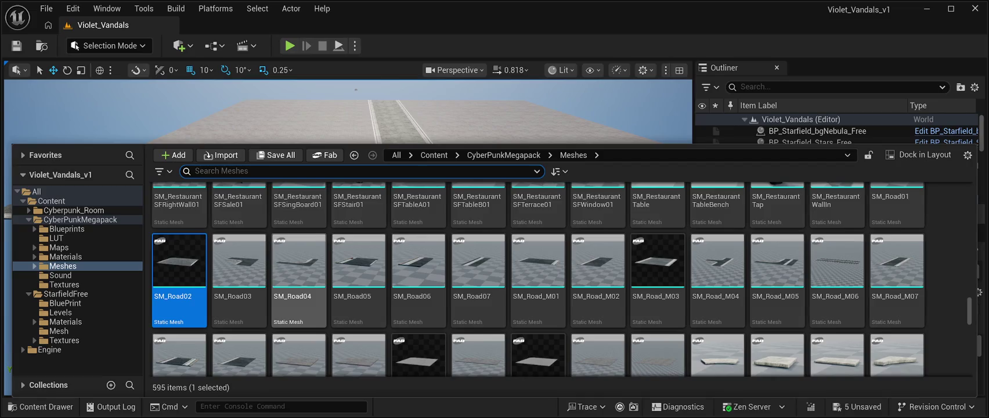
{"action": "mouse_move", "coordinate": [179, 261]}
{"action": "left_mouse_down"}
{"action": "mouse_move", "coordinate": [244, 174]}
{"action": "mouse_move", "coordinate": [346, 227]}
{"action": "left_mouse_up"}
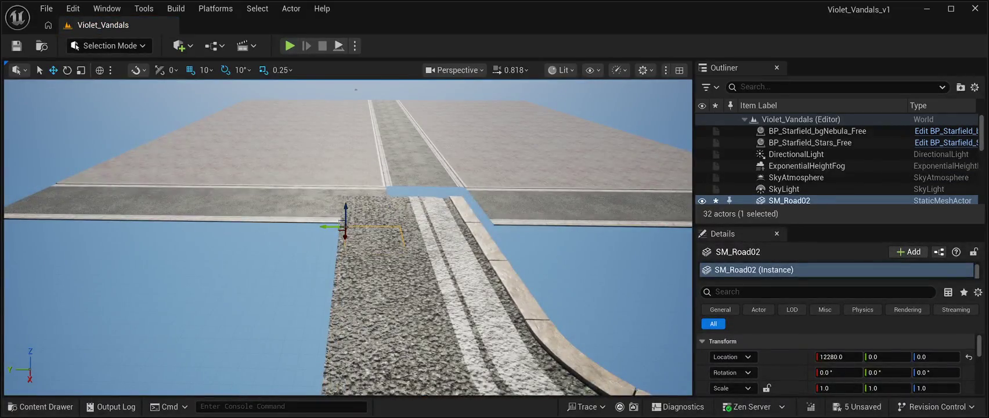
- Delete the SM_Road_M15 and SM_Road_M11 road tiles, leaving the SM_Road04 corner
{"action": "double_click", "coordinate": [789, 176]}
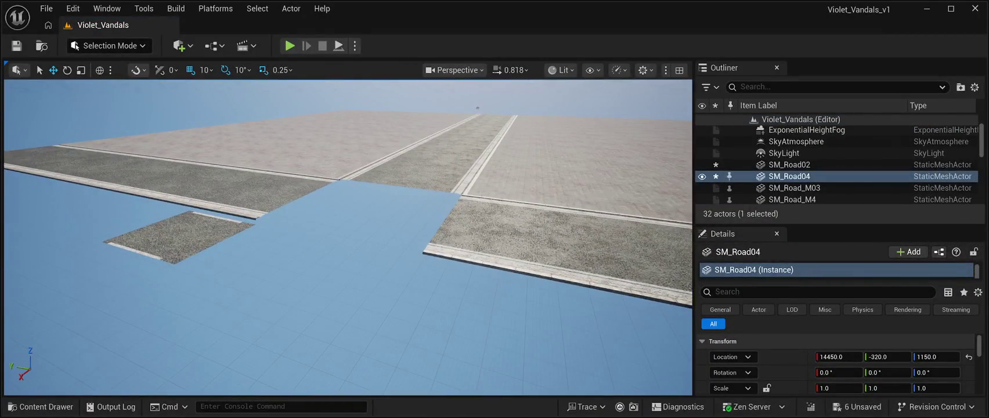
{"action": "left_click", "coordinate": [557, 244]}
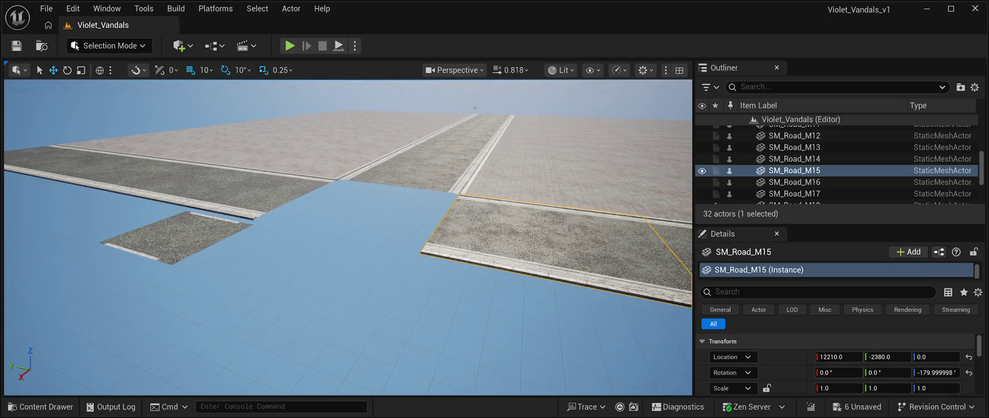
{"action": "key", "text": "Delete"}
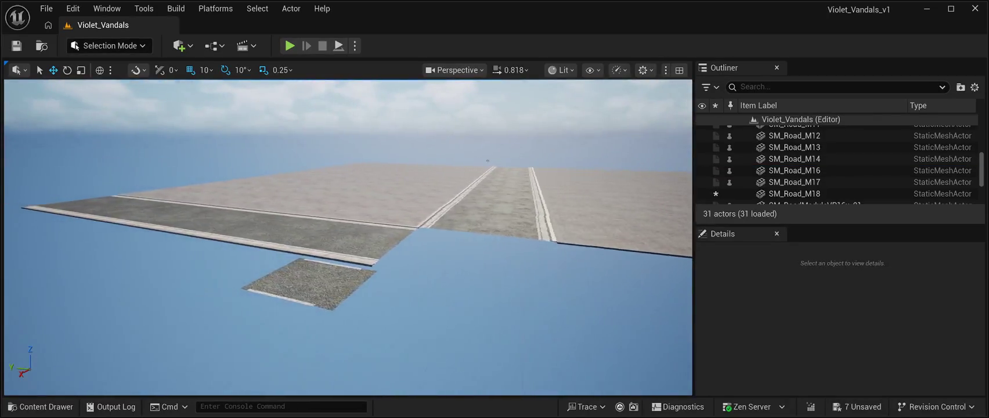
{"action": "left_click", "coordinate": [355, 218]}
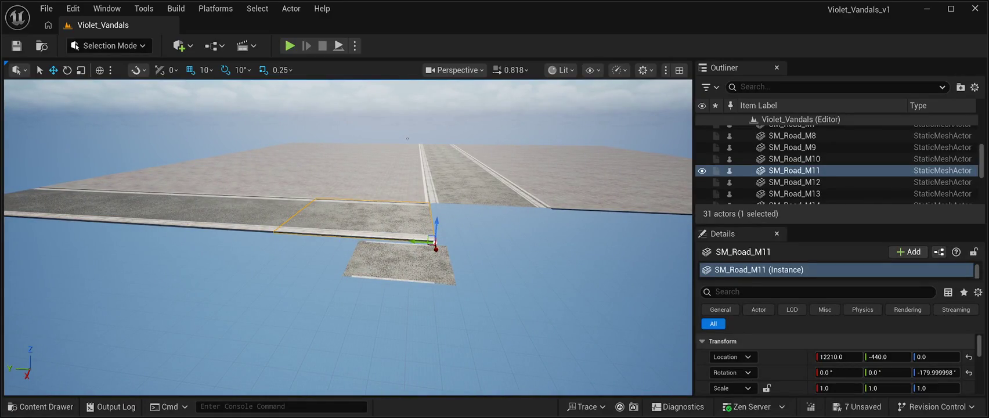
{"action": "key", "text": "Delete"}
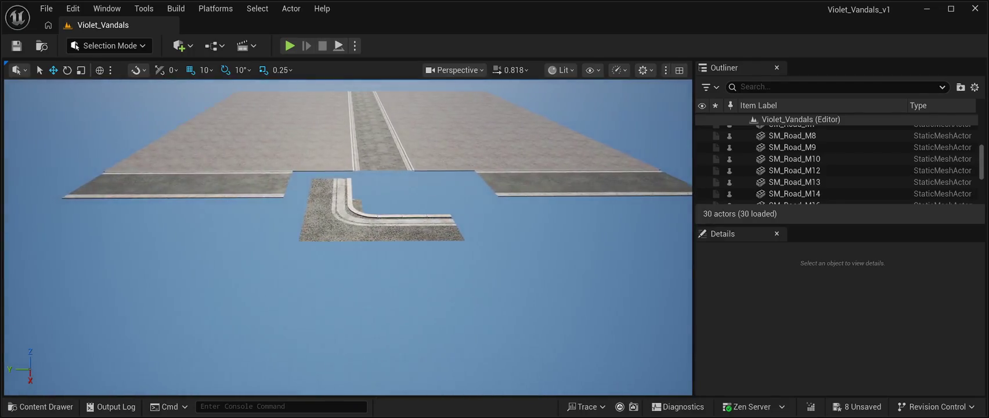
{"action": "left_click", "coordinate": [348, 182]}
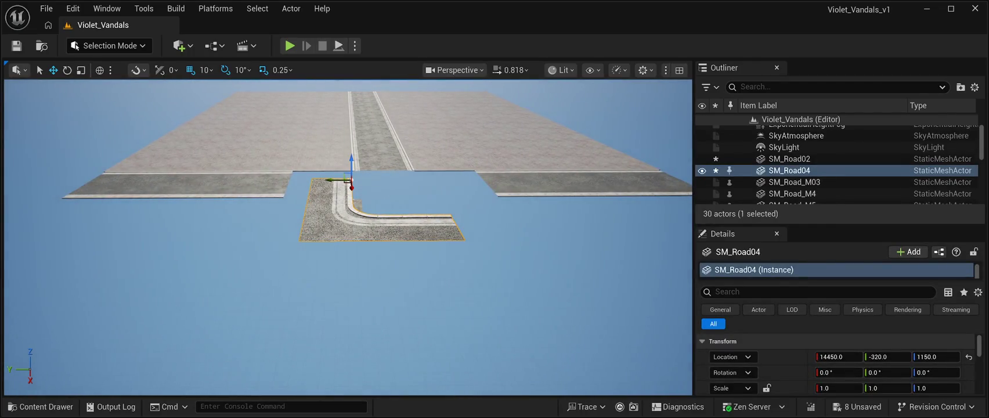
- Drop the SM_Road04 corner tile to Z 0 and slide it along X and Y toward the pavement
{"action": "left_click", "coordinate": [936, 356]}
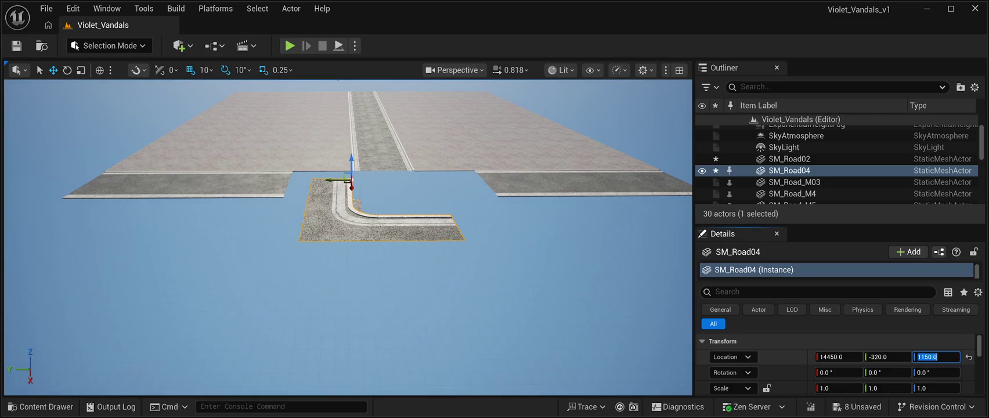
{"action": "type", "text": "0"}
{"action": "key", "text": "Return"}
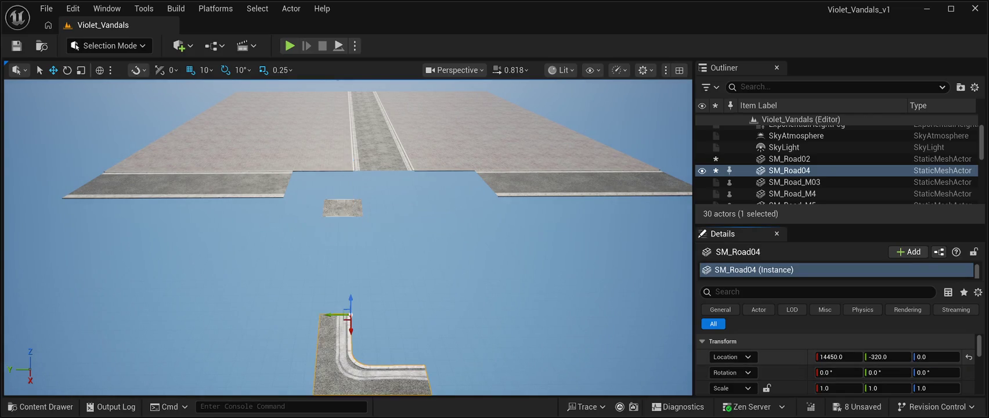
{"action": "left_click_drag", "start_coordinate": [350, 329], "coordinate": [347, 194]}
{"action": "scroll", "coordinate": [349, 232], "scroll_direction": "up", "scroll_amount": 5}
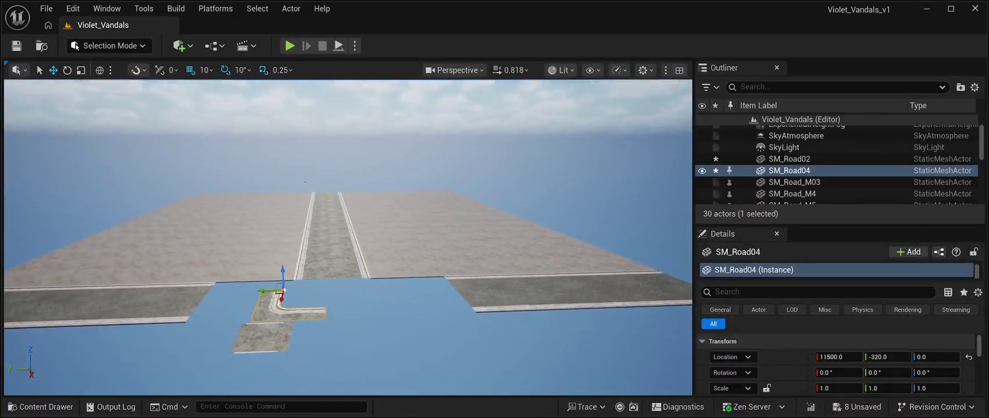
{"action": "mouse_move", "coordinate": [316, 279]}
{"action": "left_mouse_down"}
{"action": "mouse_move", "coordinate": [496, 274]}
{"action": "mouse_move", "coordinate": [468, 273]}
{"action": "left_mouse_up"}
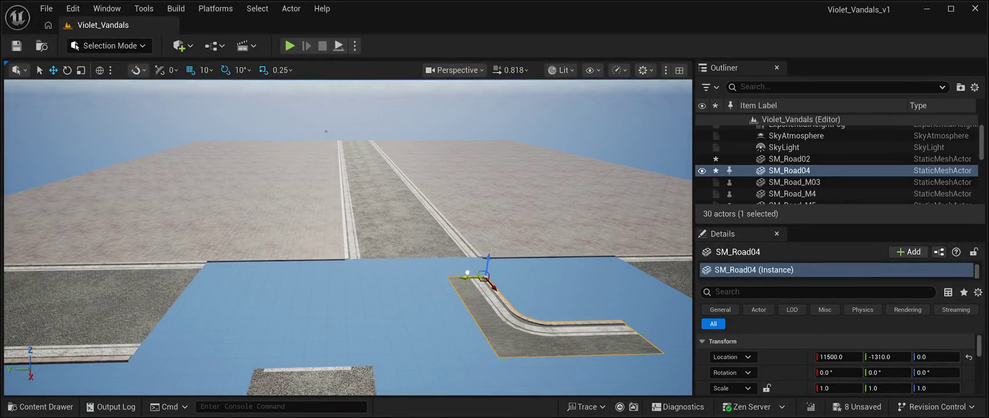
{"action": "scroll", "coordinate": [348, 238], "scroll_direction": "up", "scroll_amount": 5}
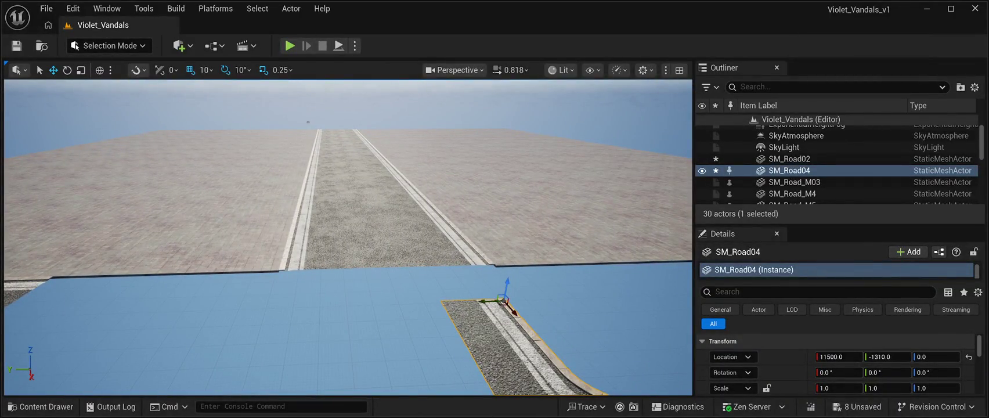
- Move SM_Road_M10 along X to 13500, -410, 0
{"action": "left_click", "coordinate": [465, 244]}
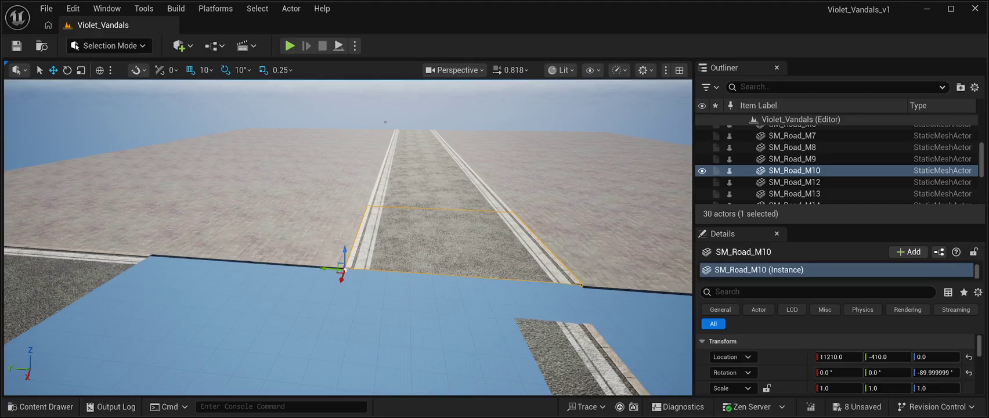
{"action": "left_click_drag", "start_coordinate": [342, 278], "coordinate": [339, 348]}
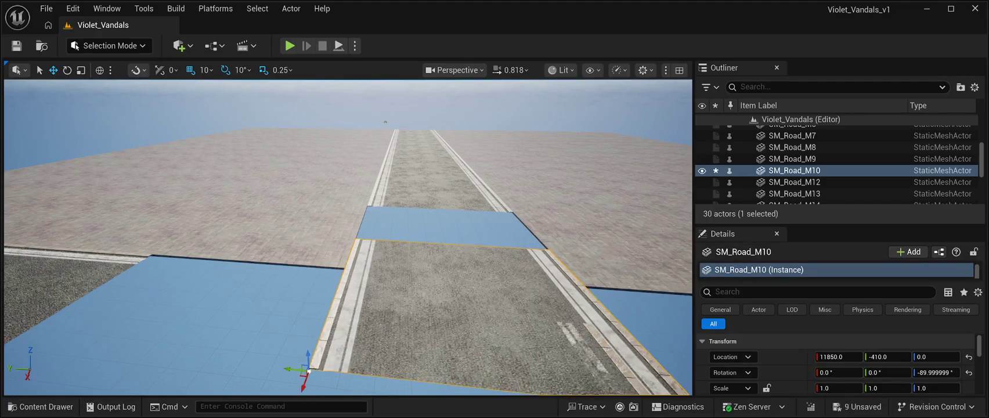
{"action": "key", "text": "f"}
{"action": "left_click_drag", "start_coordinate": [426, 229], "coordinate": [449, 387]}
{"action": "key", "text": "f"}
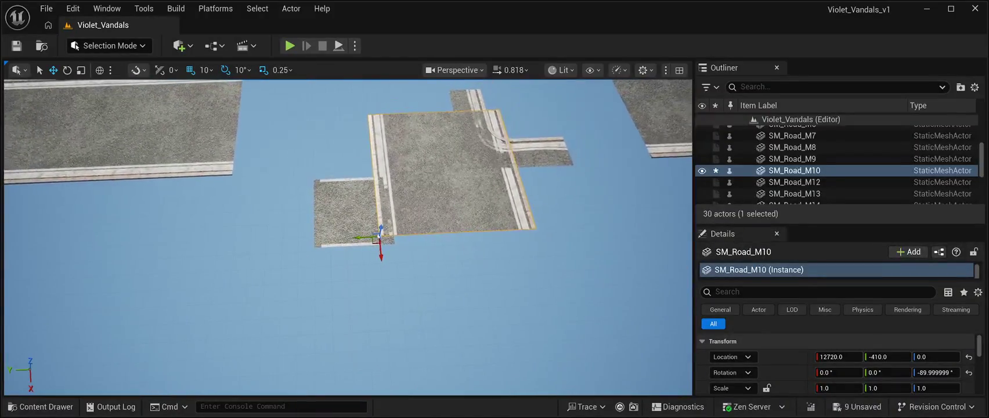
{"action": "left_click_drag", "start_coordinate": [381, 251], "coordinate": [394, 385]}
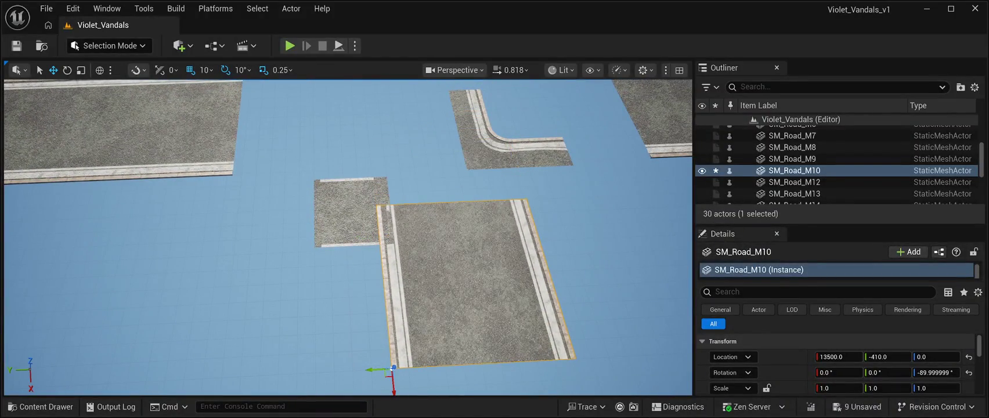
- Nudge the SM_Road04 corner back along X to 11260, -1310, 0
{"action": "left_click", "coordinate": [511, 137]}
{"action": "key", "text": "f"}
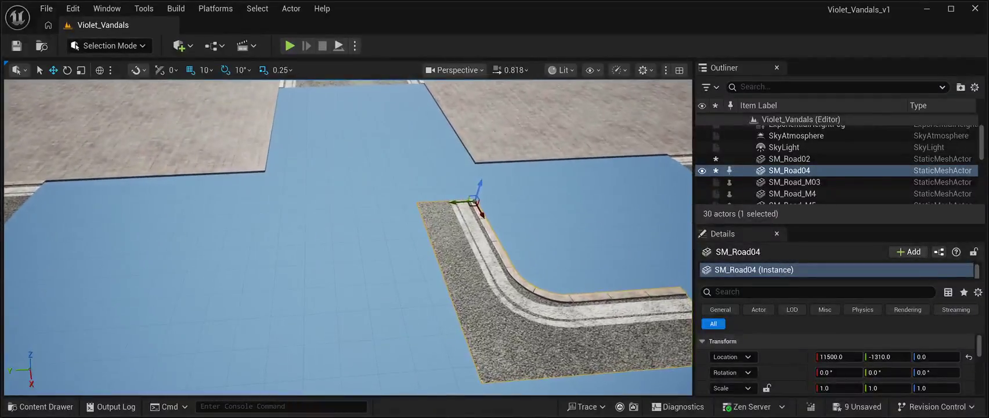
{"action": "mouse_move", "coordinate": [482, 214]}
{"action": "left_mouse_down"}
{"action": "mouse_move", "coordinate": [464, 163]}
{"action": "mouse_move", "coordinate": [436, 140]}
{"action": "mouse_move", "coordinate": [474, 180]}
{"action": "left_mouse_up"}
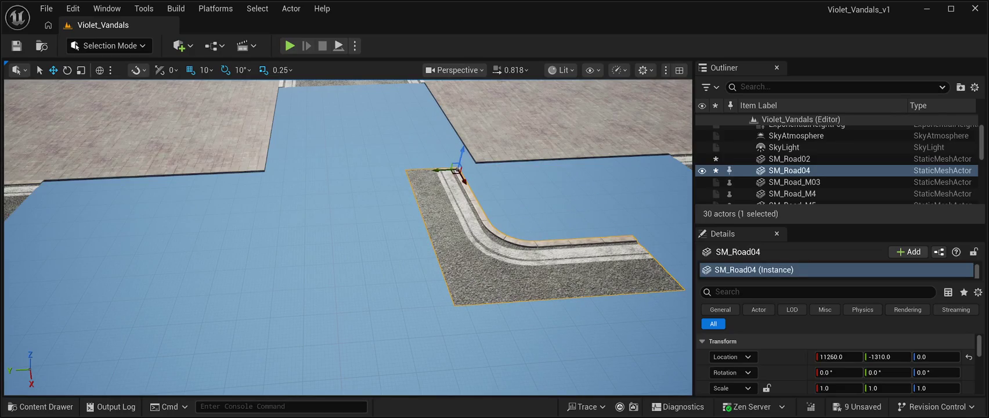
- Scroll the CyberPunkMegapack Meshes folder down to the road modules and pick SM_RoadModuleVP2x_01
{"action": "left_click", "coordinate": [40, 406]}
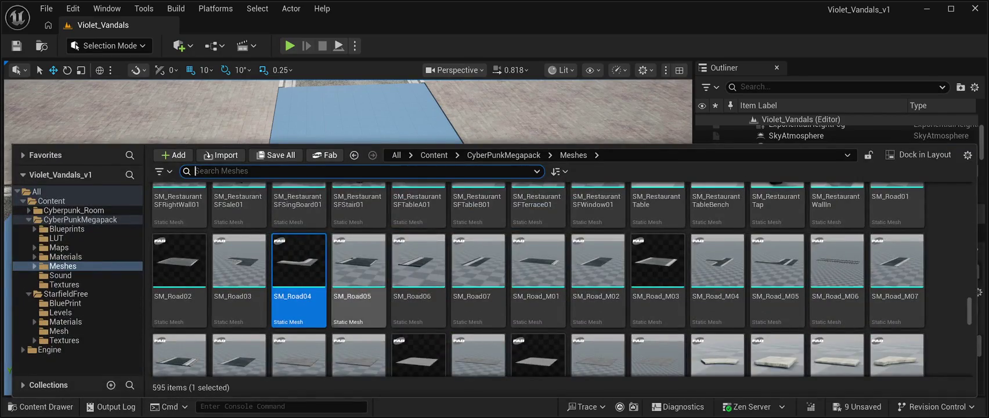
{"action": "scroll", "coordinate": [537, 278], "scroll_direction": "down", "scroll_amount": 1}
{"action": "scroll", "coordinate": [658, 279], "scroll_direction": "up", "scroll_amount": 1}
{"action": "scroll", "coordinate": [777, 273], "scroll_direction": "down", "scroll_amount": 3}
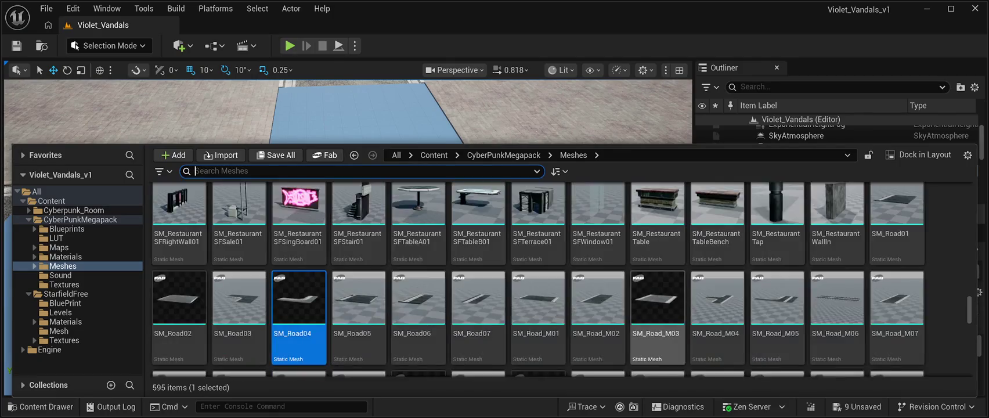
{"action": "scroll", "coordinate": [658, 279], "scroll_direction": "down", "scroll_amount": 4}
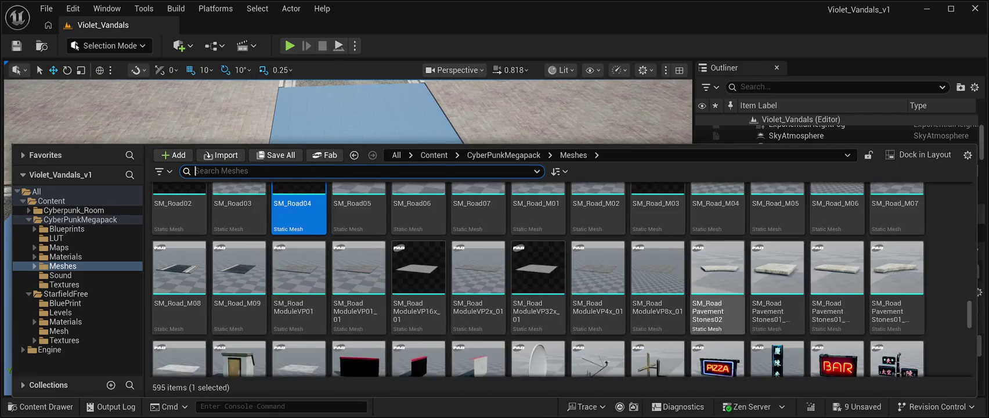
{"action": "scroll", "coordinate": [657, 319], "scroll_direction": "down", "scroll_amount": 2}
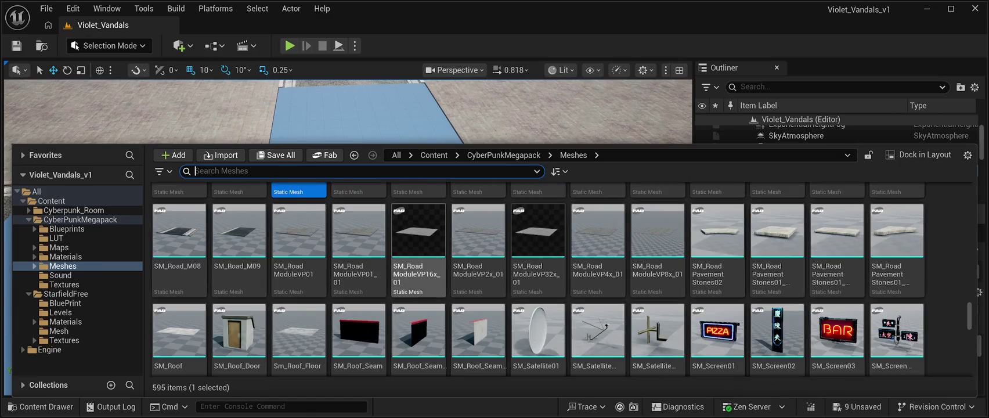
{"action": "scroll", "coordinate": [598, 255], "scroll_direction": "up", "scroll_amount": 2}
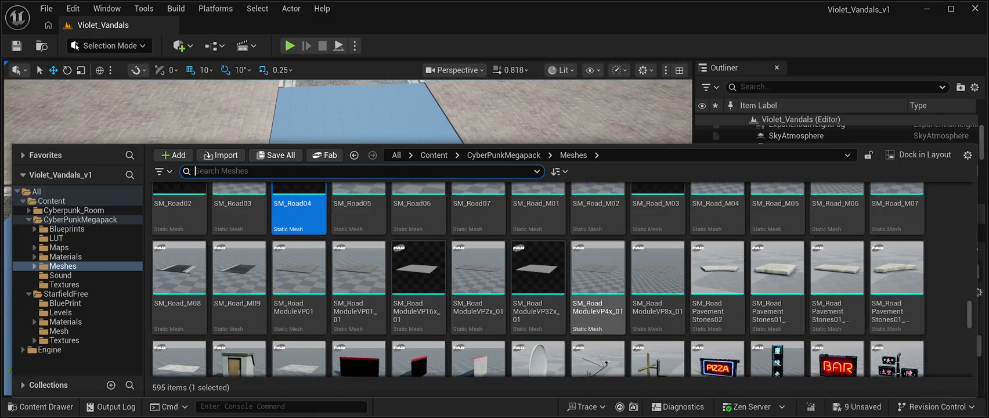
{"action": "scroll", "coordinate": [717, 302], "scroll_direction": "up", "scroll_amount": 3}
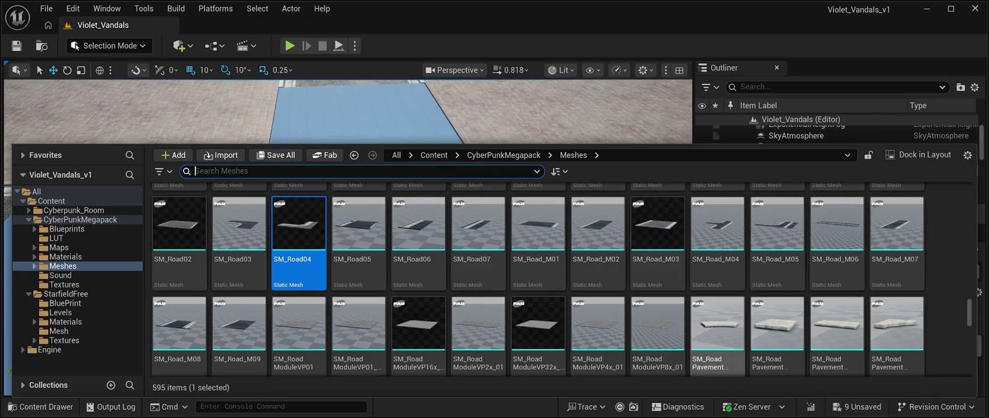
{"action": "scroll", "coordinate": [717, 331], "scroll_direction": "up", "scroll_amount": 5}
{"action": "scroll", "coordinate": [598, 279], "scroll_direction": "down", "scroll_amount": 8}
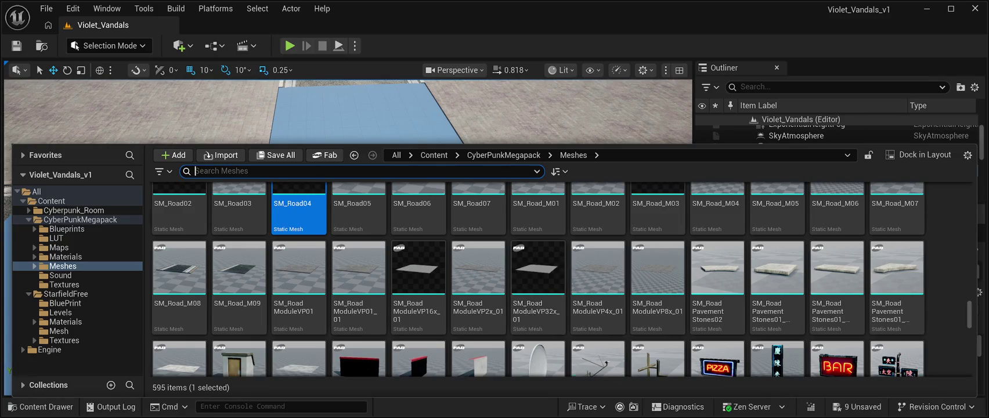
{"action": "scroll", "coordinate": [598, 278], "scroll_direction": "down", "scroll_amount": 1}
{"action": "scroll", "coordinate": [598, 279], "scroll_direction": "down", "scroll_amount": 13}
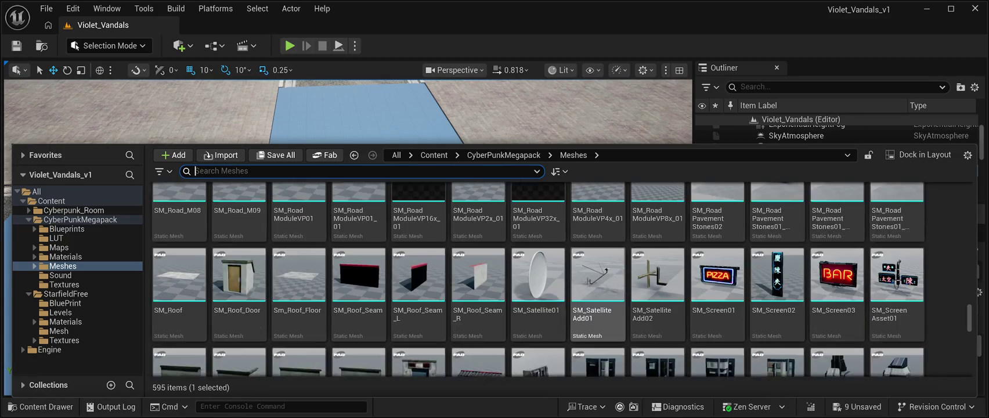
{"action": "scroll", "coordinate": [778, 337], "scroll_direction": "down", "scroll_amount": 20}
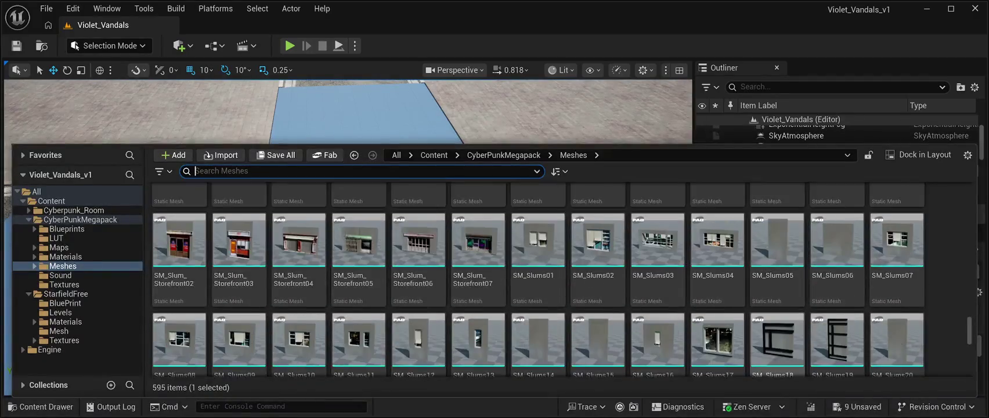
{"action": "scroll", "coordinate": [777, 319], "scroll_direction": "down", "scroll_amount": 14}
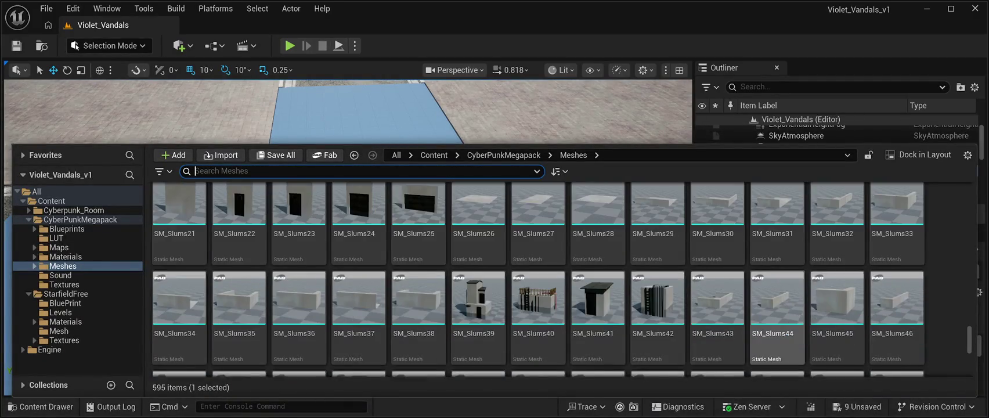
{"action": "scroll", "coordinate": [777, 284], "scroll_direction": "down", "scroll_amount": 8}
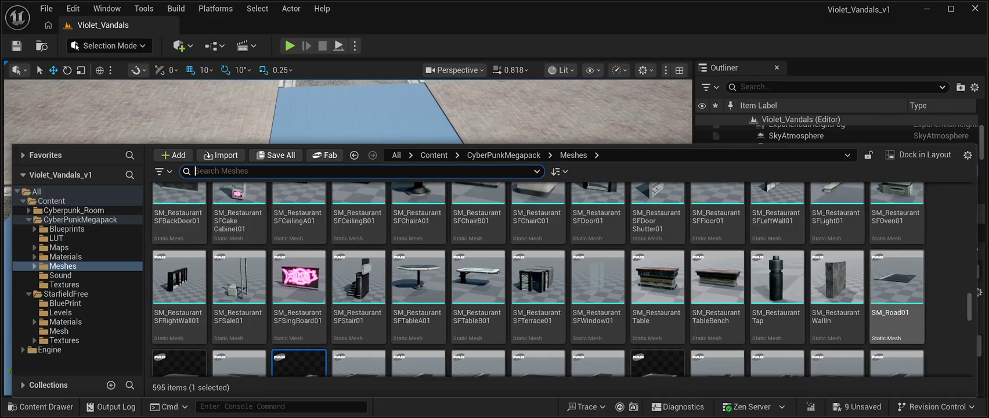
{"action": "scroll", "coordinate": [536, 278], "scroll_direction": "up", "scroll_amount": 2}
{"action": "scroll", "coordinate": [537, 278], "scroll_direction": "up", "scroll_amount": 3}
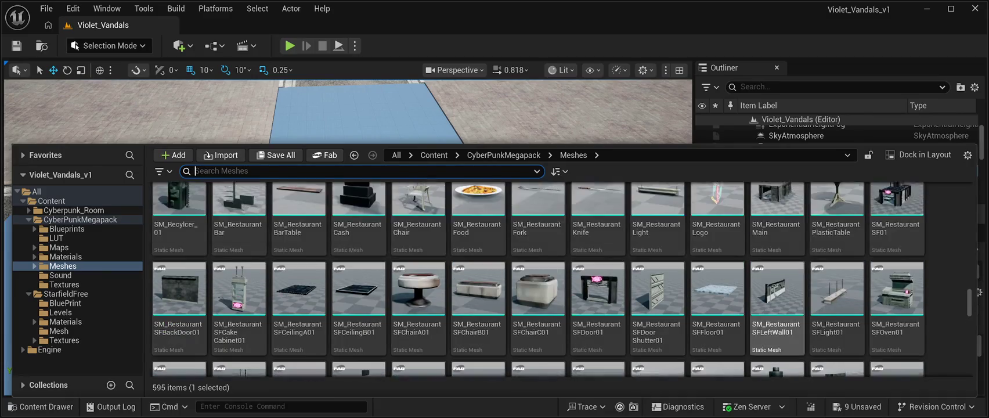
{"action": "scroll", "coordinate": [717, 273], "scroll_direction": "up", "scroll_amount": 5}
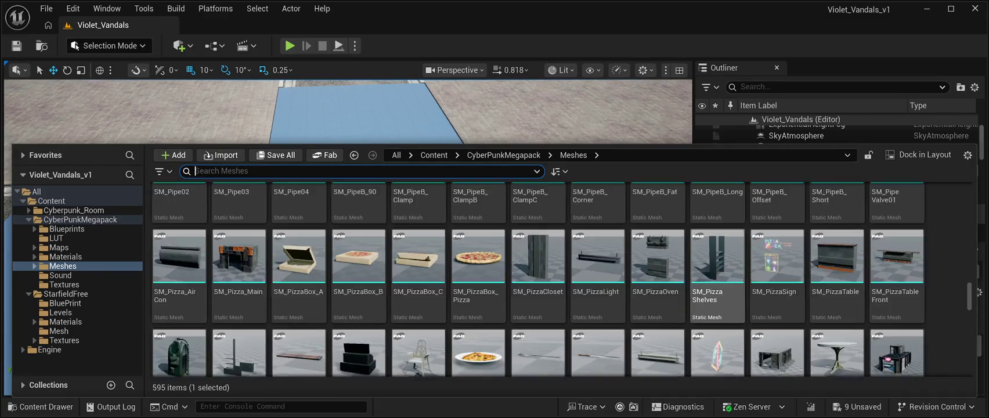
{"action": "scroll", "coordinate": [718, 273], "scroll_direction": "down", "scroll_amount": 5}
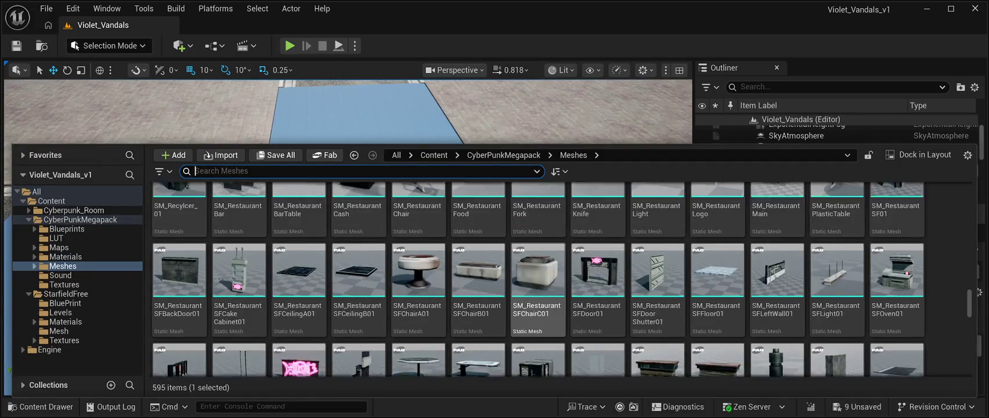
{"action": "scroll", "coordinate": [538, 308], "scroll_direction": "down", "scroll_amount": 5}
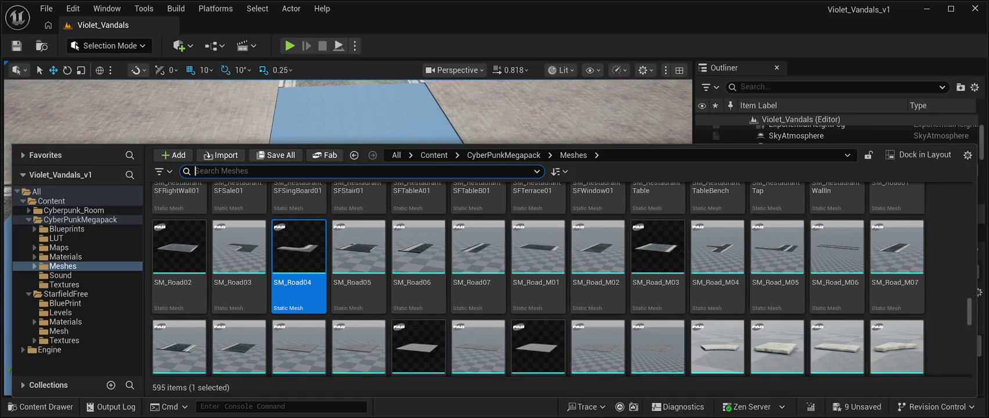
{"action": "scroll", "coordinate": [658, 349], "scroll_direction": "down", "scroll_amount": 1}
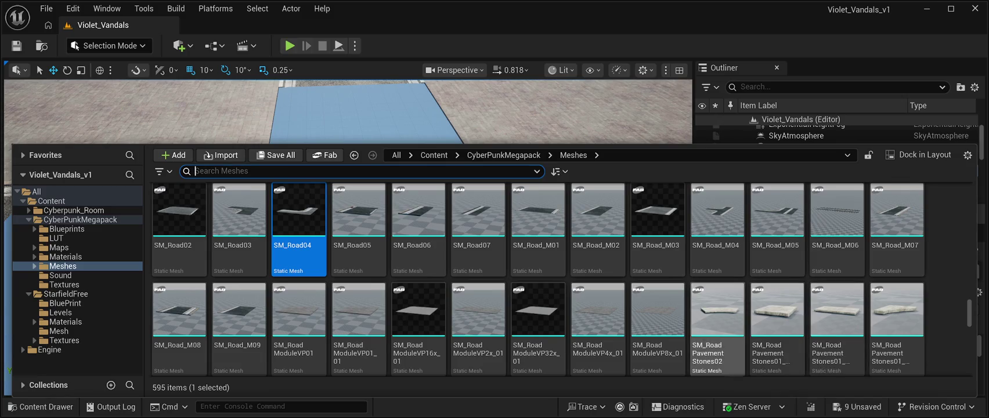
{"action": "left_click", "coordinate": [479, 316]}
{"action": "mouse_move", "coordinate": [478, 317]}
{"action": "left_mouse_down"}
{"action": "mouse_move", "coordinate": [460, 167]}
{"action": "mouse_move", "coordinate": [223, 196]}
{"action": "mouse_move", "coordinate": [291, 168]}
{"action": "left_mouse_up"}
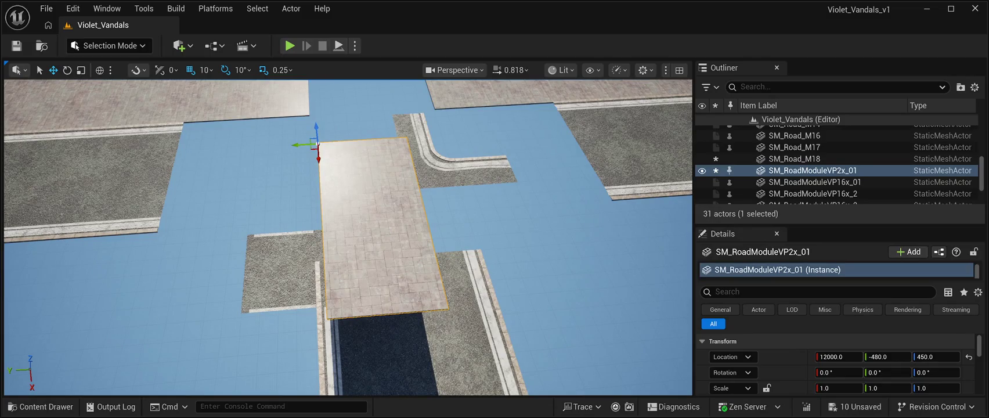
{"action": "key", "text": "Delete"}
{"action": "left_click_drag", "start_coordinate": [348, 232], "coordinate": [389, 217]}
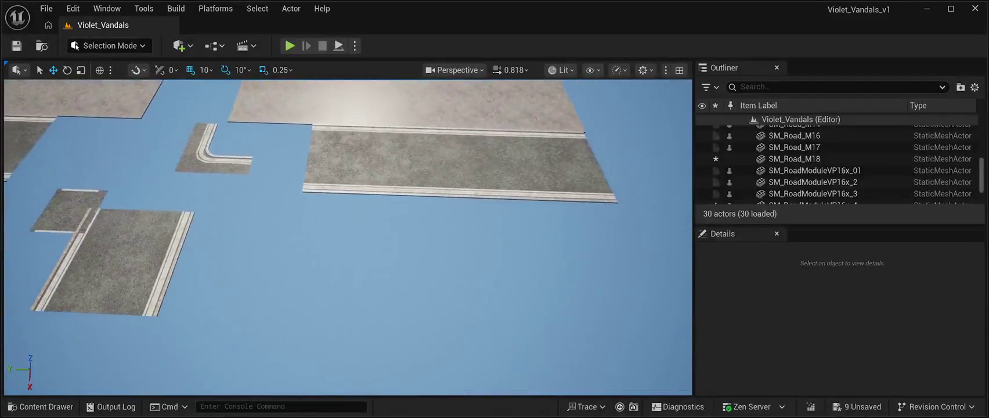
{"action": "left_click", "coordinate": [47, 406]}
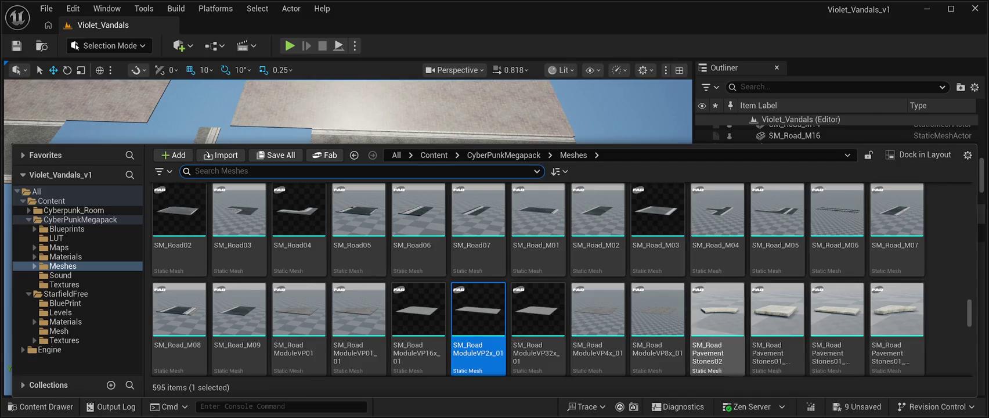
- Scroll back to the SM_Road rows, select SM_Road_M06, and hide the Content Drawer
{"action": "scroll", "coordinate": [657, 325], "scroll_direction": "down", "scroll_amount": 2}
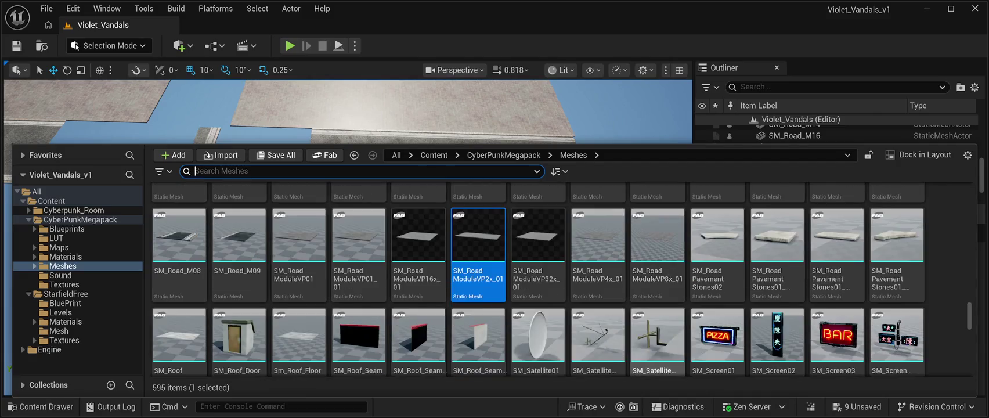
{"action": "scroll", "coordinate": [657, 325], "scroll_direction": "up", "scroll_amount": 2}
{"action": "scroll", "coordinate": [776, 325], "scroll_direction": "up", "scroll_amount": 2}
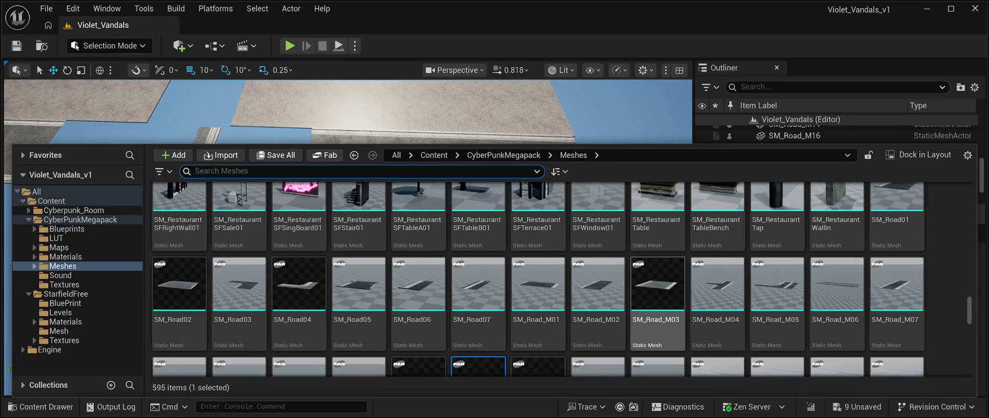
{"action": "scroll", "coordinate": [776, 302], "scroll_direction": "up", "scroll_amount": 2}
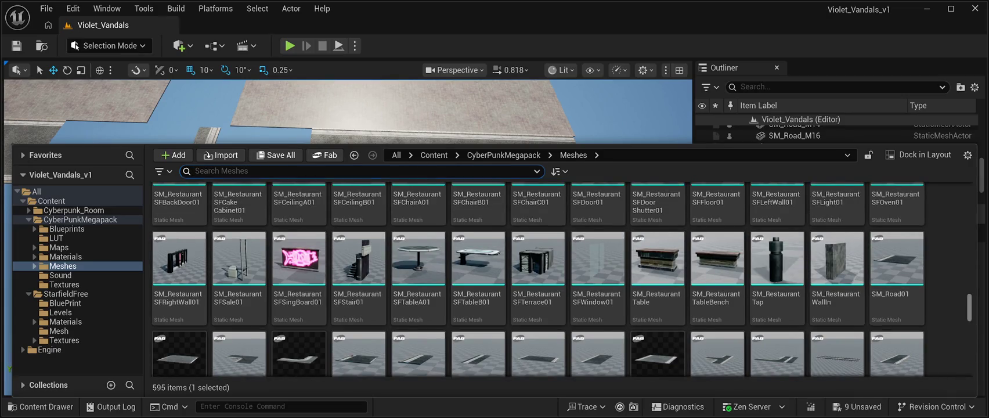
{"action": "left_click_drag", "start_coordinate": [970, 307], "coordinate": [970, 197]}
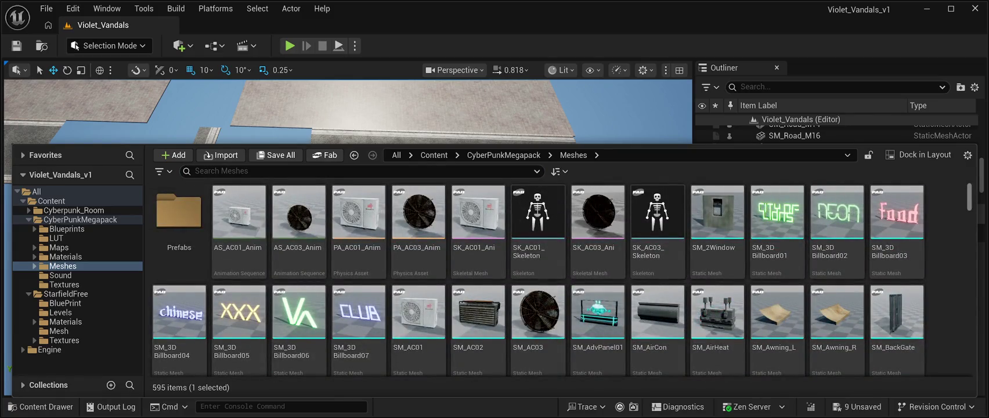
{"action": "scroll", "coordinate": [562, 279], "scroll_direction": "down", "scroll_amount": 5}
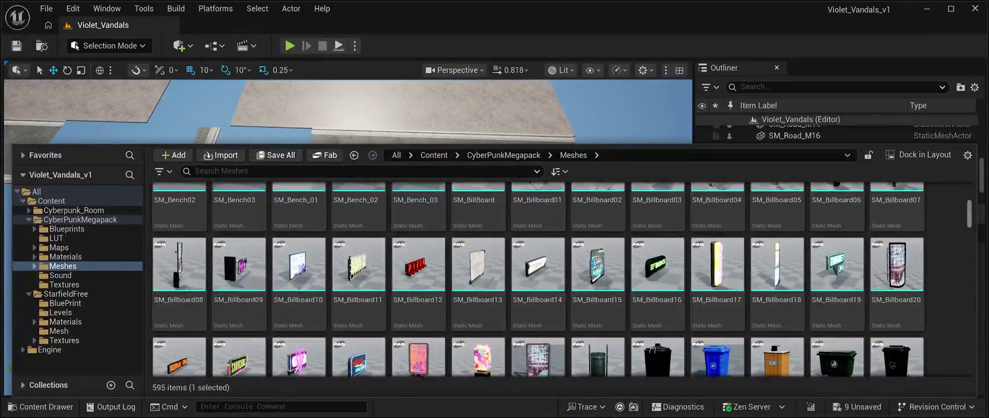
{"action": "scroll", "coordinate": [562, 279], "scroll_direction": "down", "scroll_amount": 8}
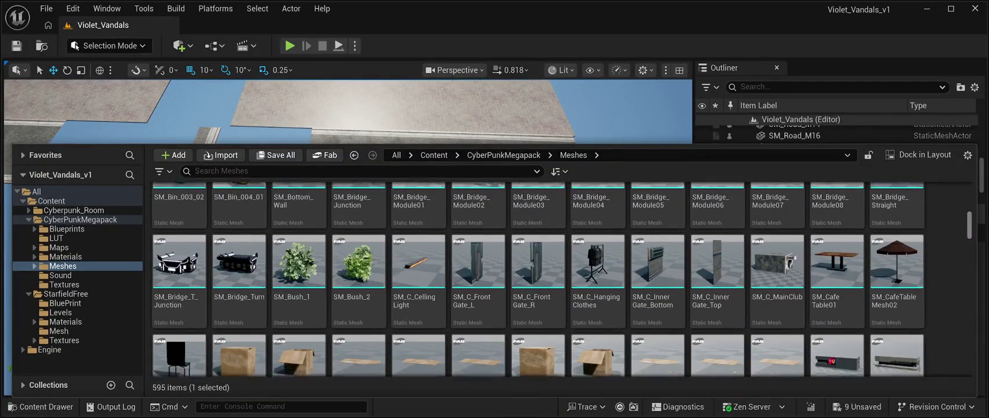
{"action": "scroll", "coordinate": [537, 279], "scroll_direction": "down", "scroll_amount": 3}
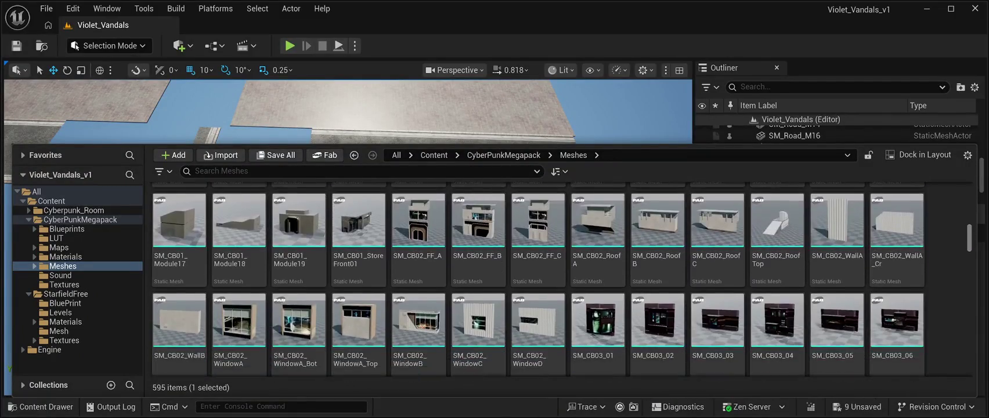
{"action": "scroll", "coordinate": [537, 279], "scroll_direction": "down", "scroll_amount": 5}
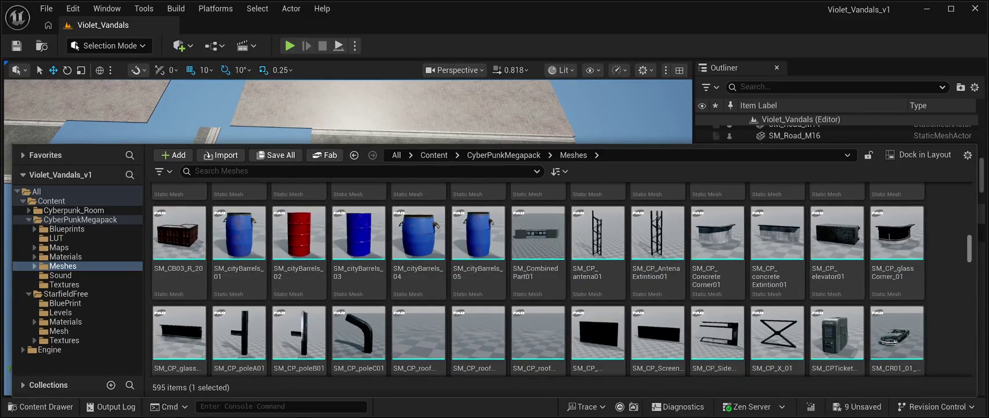
{"action": "scroll", "coordinate": [537, 278], "scroll_direction": "down", "scroll_amount": 6}
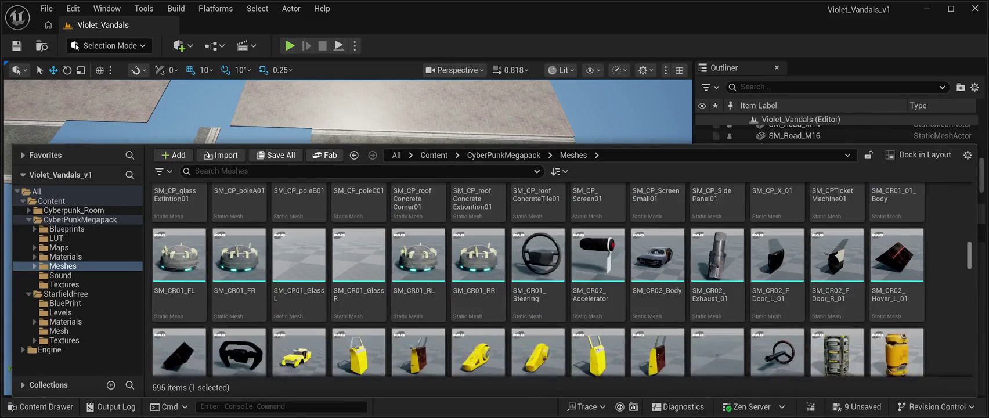
{"action": "scroll", "coordinate": [536, 279], "scroll_direction": "down", "scroll_amount": 5}
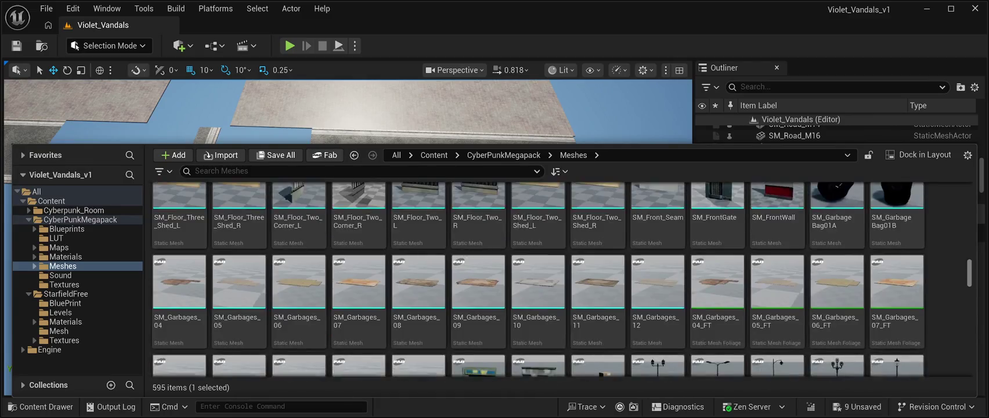
{"action": "scroll", "coordinate": [537, 278], "scroll_direction": "down", "scroll_amount": 5}
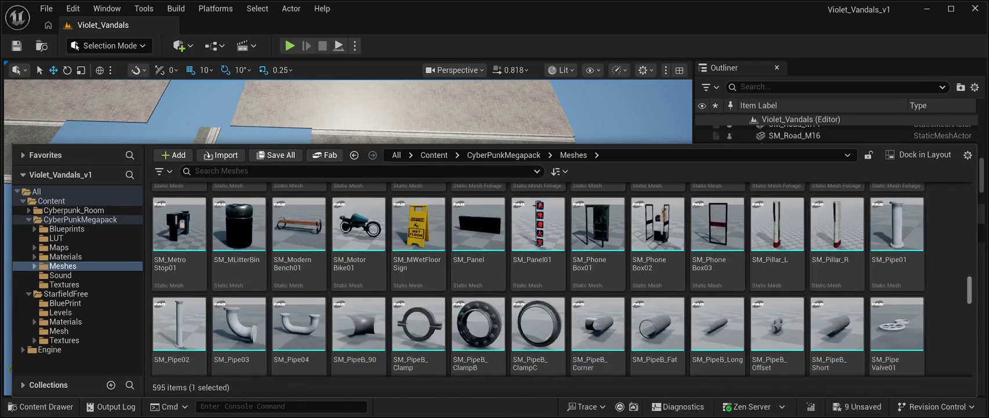
{"action": "scroll", "coordinate": [537, 279], "scroll_direction": "down", "scroll_amount": 1}
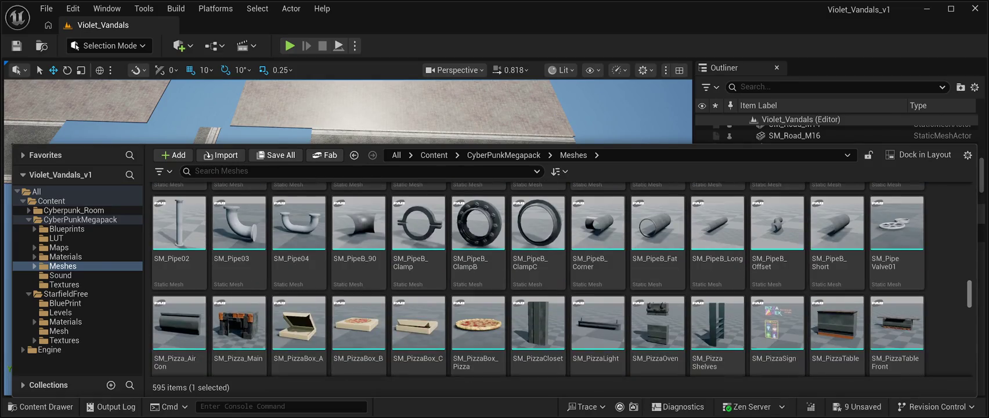
{"action": "scroll", "coordinate": [537, 278], "scroll_direction": "down", "scroll_amount": 3}
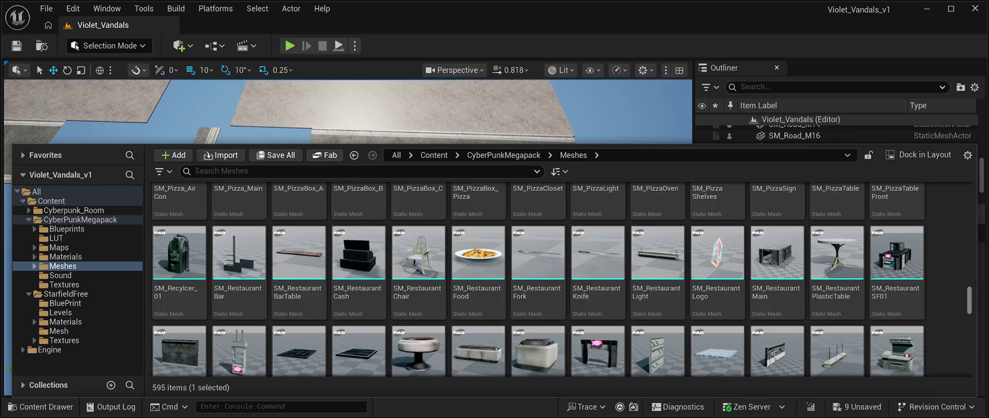
{"action": "scroll", "coordinate": [537, 279], "scroll_direction": "down", "scroll_amount": 2}
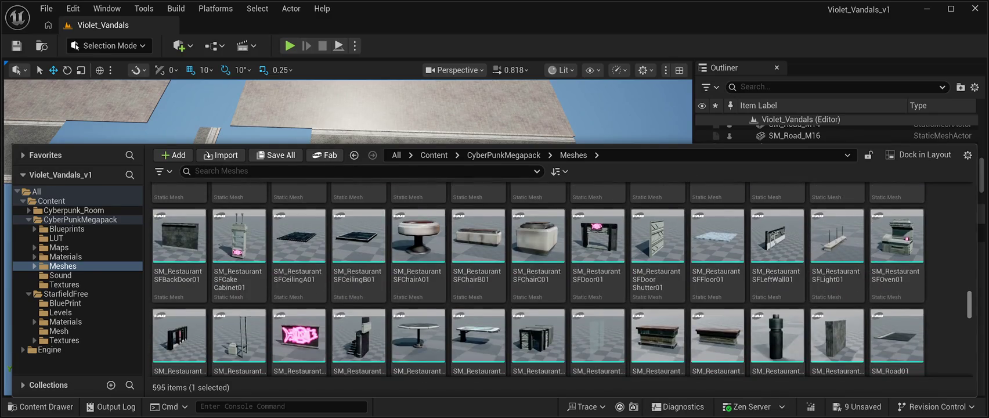
{"action": "scroll", "coordinate": [537, 279], "scroll_direction": "down", "scroll_amount": 3}
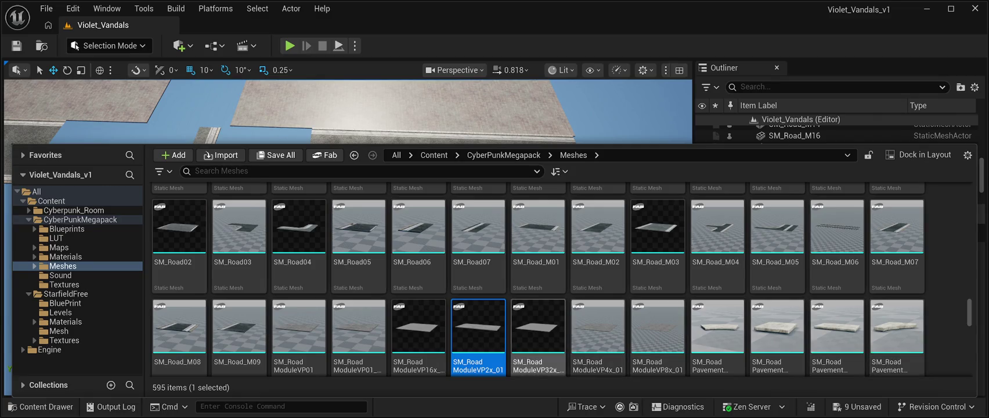
{"action": "scroll", "coordinate": [598, 325], "scroll_direction": "down", "scroll_amount": 2}
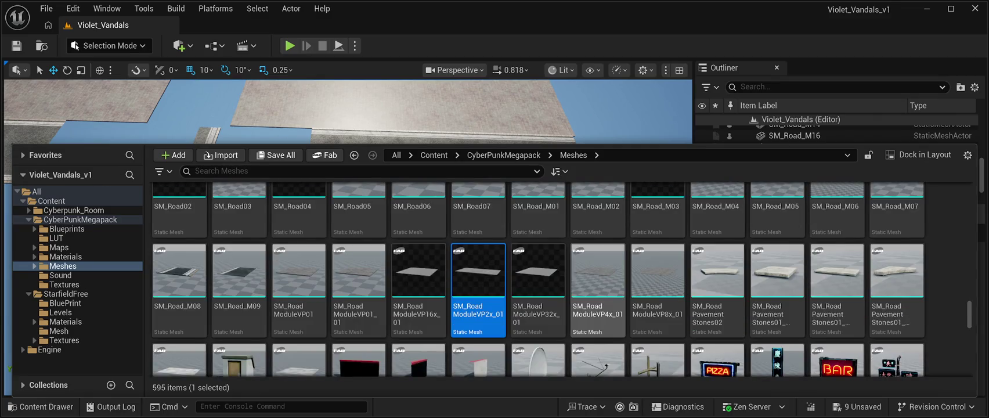
{"action": "scroll", "coordinate": [598, 290], "scroll_direction": "up", "scroll_amount": 1}
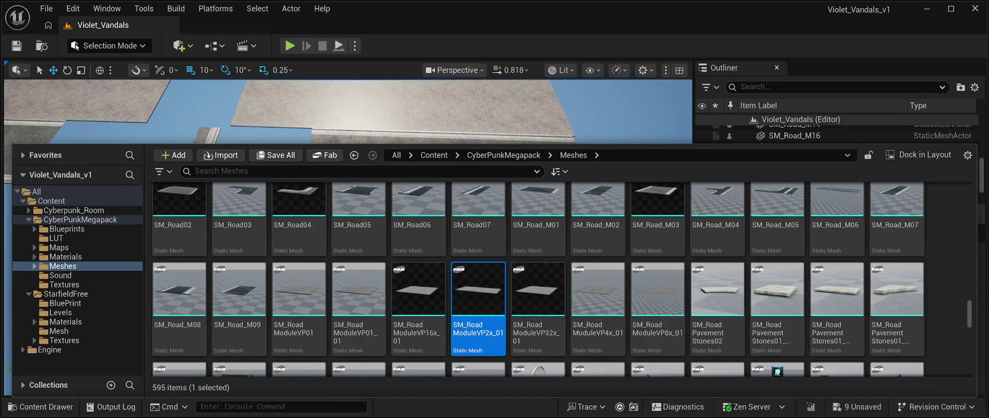
{"action": "scroll", "coordinate": [778, 325], "scroll_direction": "down", "scroll_amount": 2}
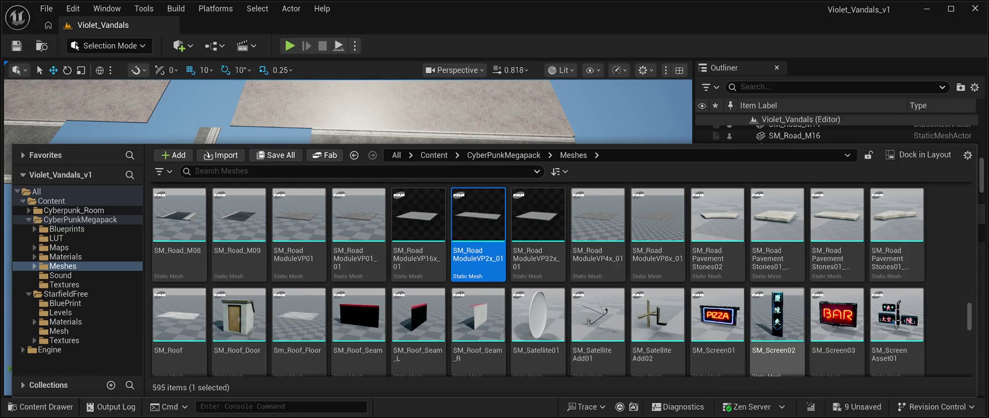
{"action": "scroll", "coordinate": [778, 325], "scroll_direction": "up", "scroll_amount": 1}
{"action": "scroll", "coordinate": [836, 287], "scroll_direction": "up", "scroll_amount": 3}
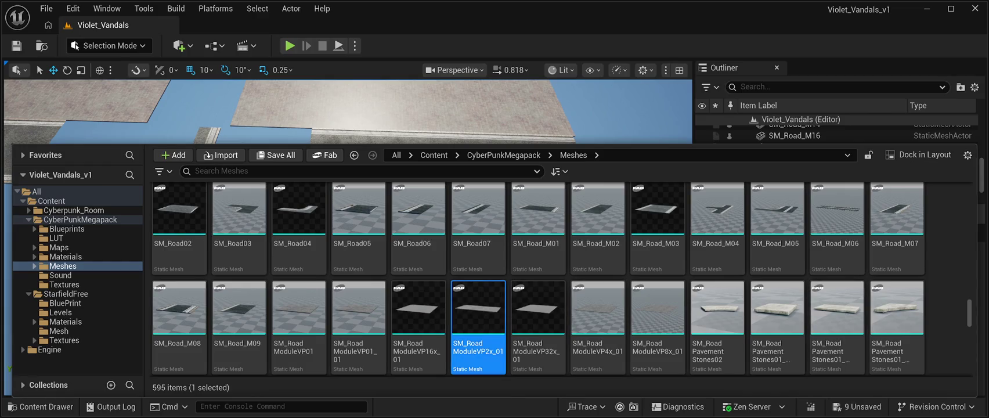
{"action": "scroll", "coordinate": [598, 273], "scroll_direction": "up", "scroll_amount": 1}
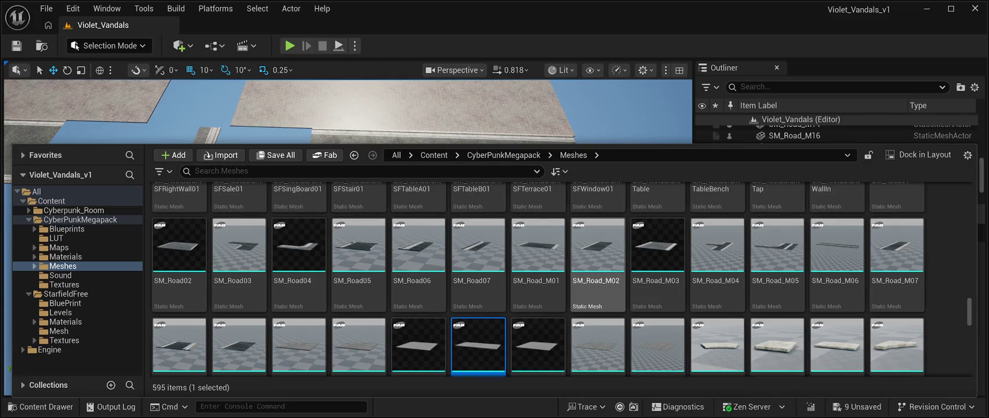
{"action": "scroll", "coordinate": [778, 273], "scroll_direction": "up", "scroll_amount": 1}
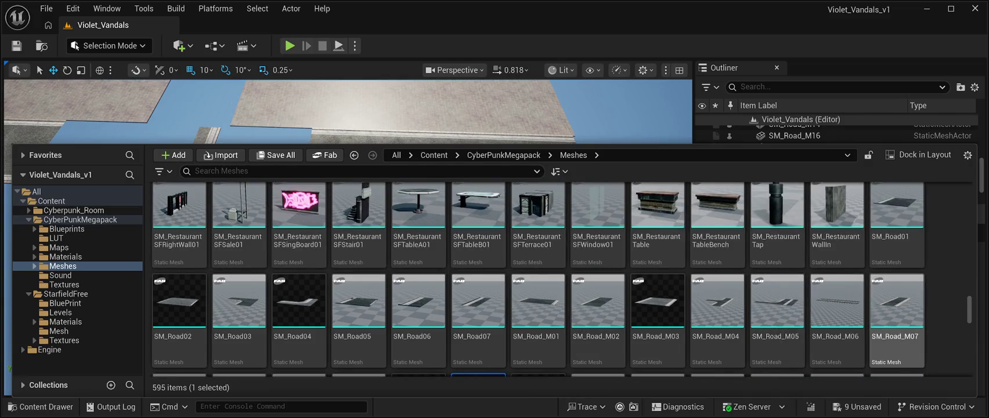
{"action": "scroll", "coordinate": [897, 326], "scroll_direction": "up", "scroll_amount": 1}
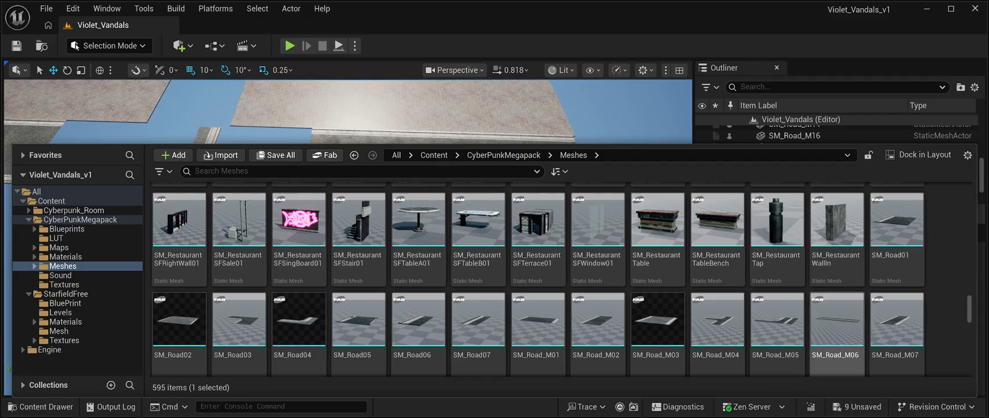
{"action": "left_click", "coordinate": [836, 325]}
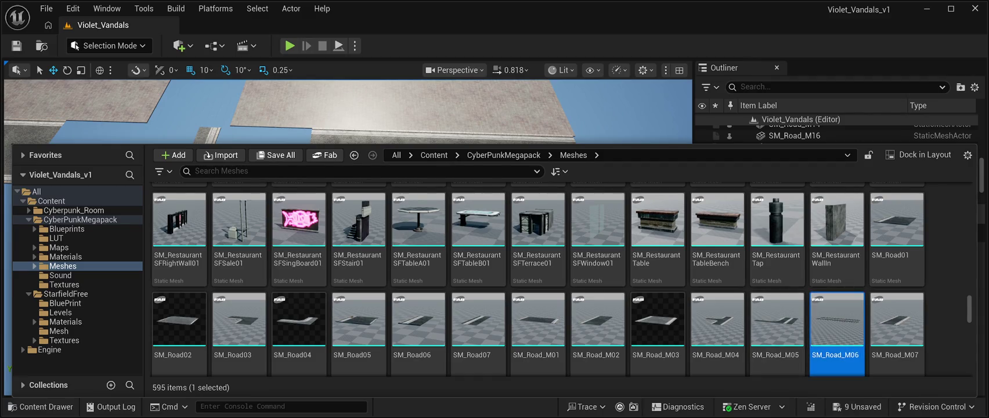
{"action": "key", "text": "ctrl+space"}
- Select the placed SM_Road_M06 road in the viewport and delete it
{"action": "scroll", "coordinate": [348, 238], "scroll_direction": "up", "scroll_amount": 3}
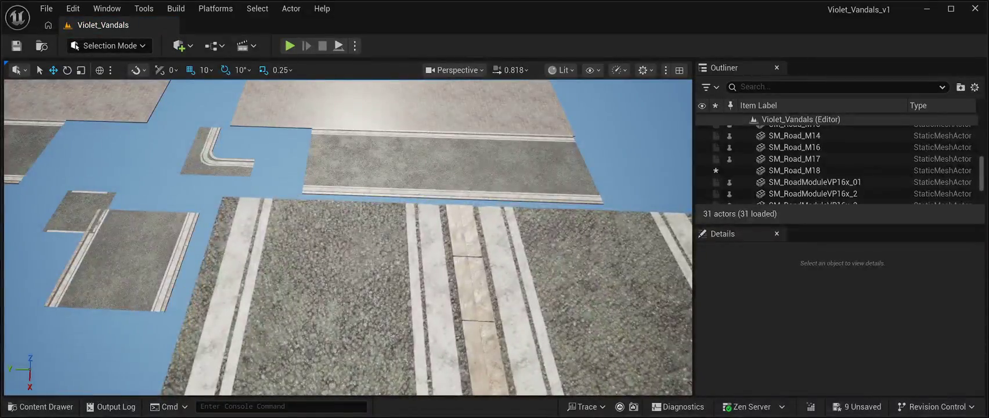
{"action": "left_click", "coordinate": [452, 232]}
{"action": "key", "text": "f"}
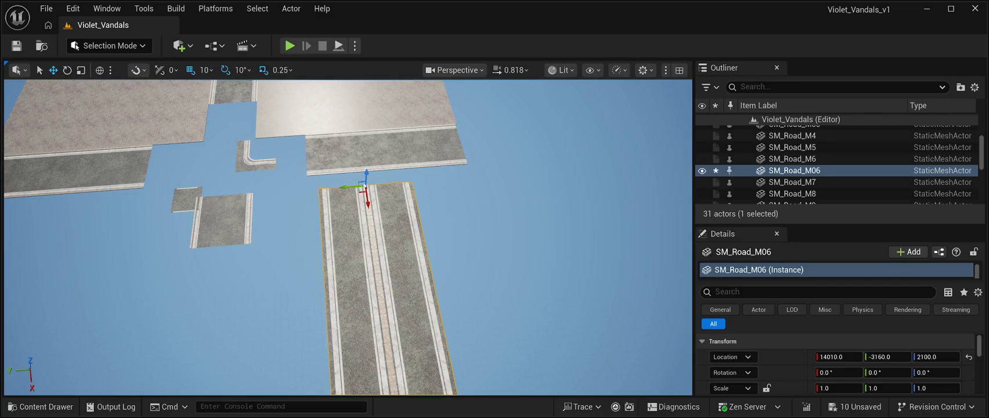
{"action": "key", "text": "Delete"}
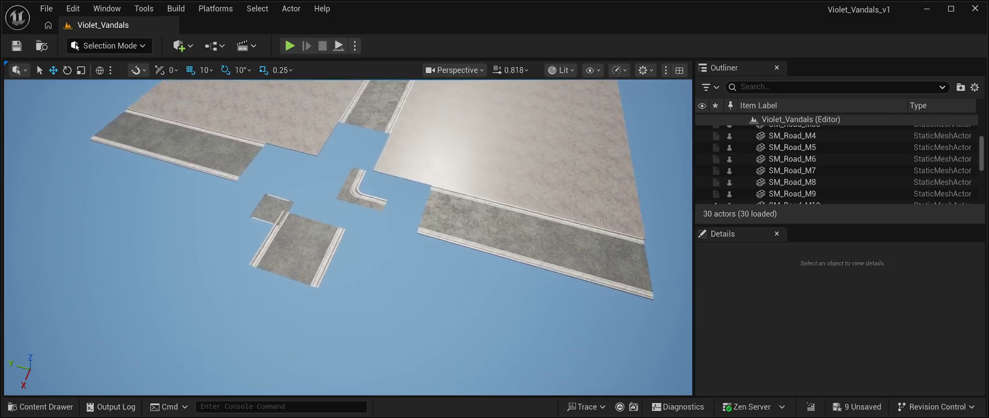
{"action": "scroll", "coordinate": [348, 236], "scroll_direction": "up", "scroll_amount": 5}
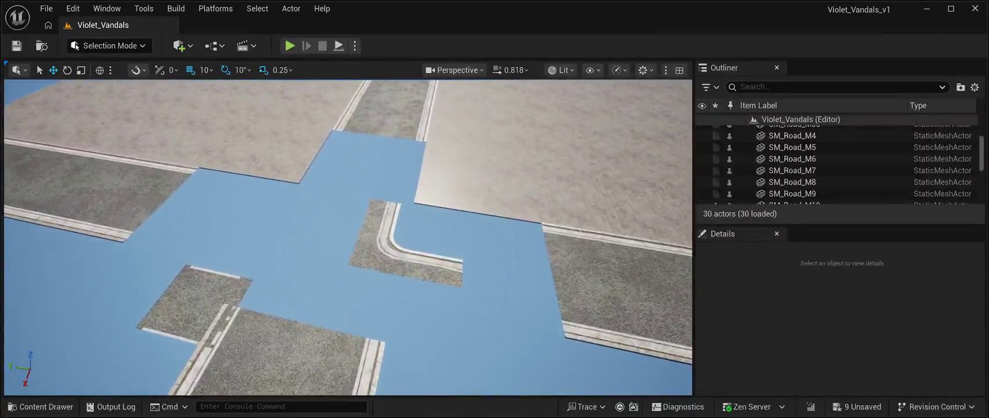
{"action": "scroll", "coordinate": [348, 237], "scroll_direction": "up", "scroll_amount": 5}
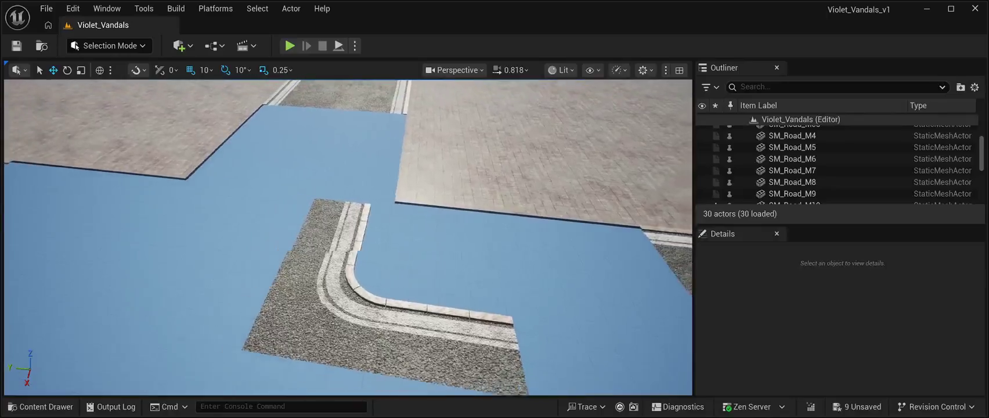
{"action": "scroll", "coordinate": [349, 237], "scroll_direction": "down", "scroll_amount": 5}
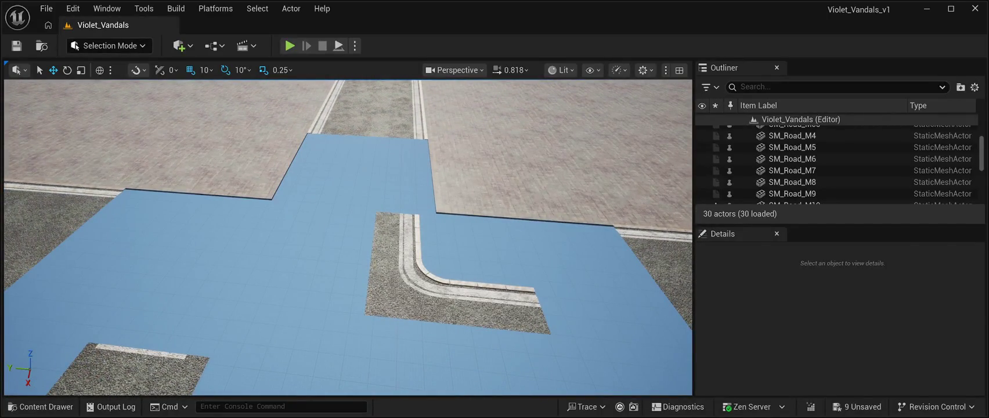
- Slide the SM_Road04 curb corner along X and Y to 11220, -1420, 0 in the pavement corner
{"action": "left_click", "coordinate": [453, 279]}
{"action": "mouse_move", "coordinate": [421, 227]}
{"action": "left_mouse_down"}
{"action": "mouse_move", "coordinate": [447, 180]}
{"action": "mouse_move", "coordinate": [417, 171]}
{"action": "left_mouse_up"}
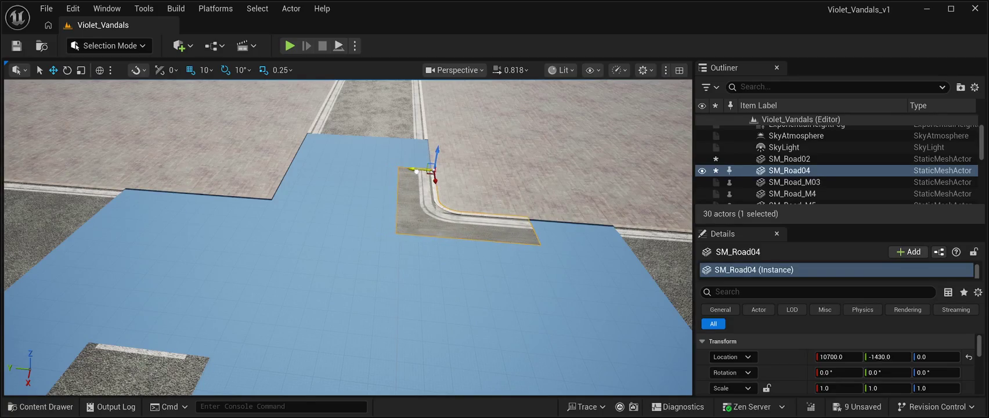
{"action": "key", "text": "w"}
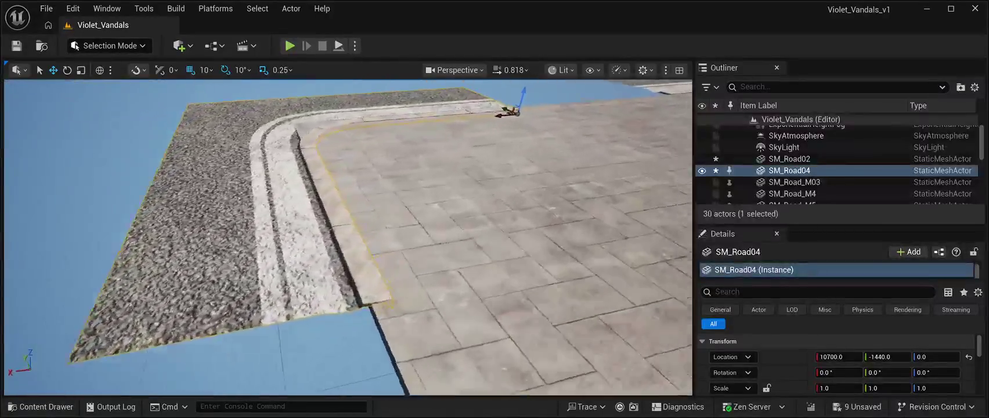
{"action": "key", "text": "e"}
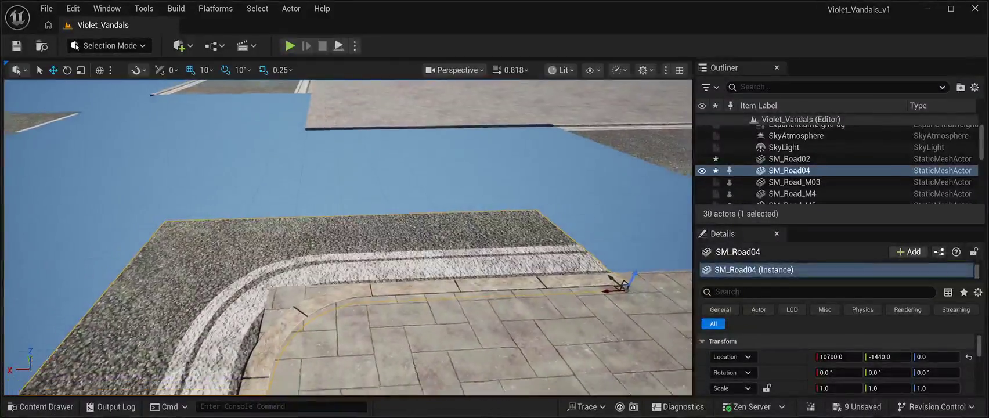
{"action": "left_click_drag", "start_coordinate": [527, 233], "coordinate": [235, 242]}
{"action": "scroll", "coordinate": [235, 242], "scroll_direction": "down", "scroll_amount": 10}
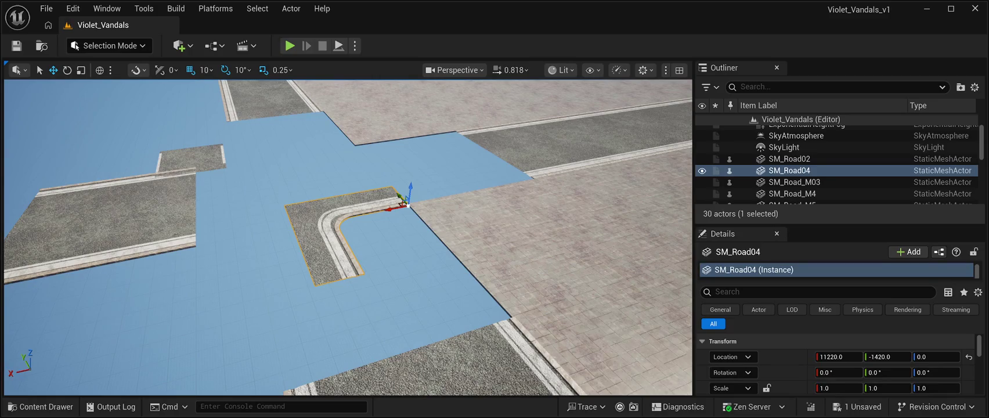
{"action": "key", "text": "ctrl+space"}
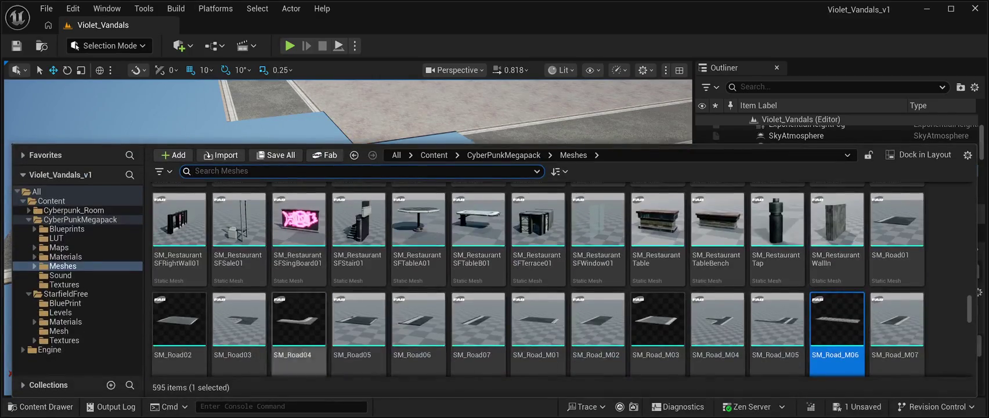
{"action": "scroll", "coordinate": [537, 278], "scroll_direction": "down", "scroll_amount": 2}
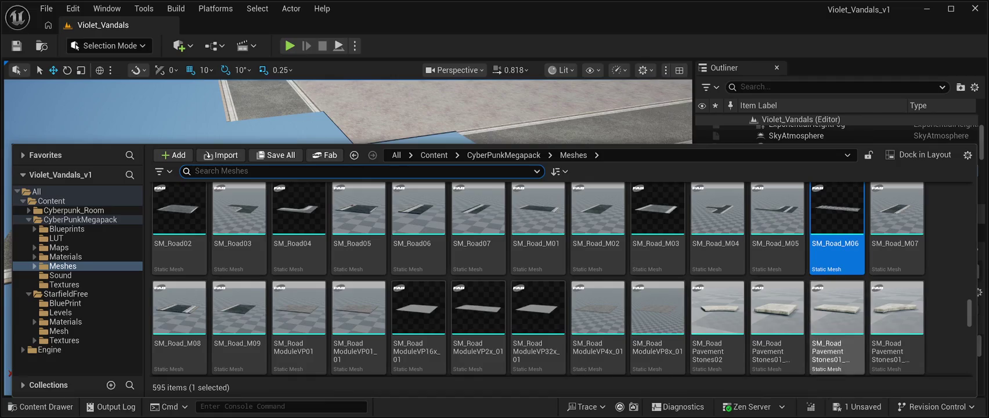
{"action": "scroll", "coordinate": [836, 326], "scroll_direction": "down", "scroll_amount": 3}
{"action": "scroll", "coordinate": [897, 232], "scroll_direction": "down", "scroll_amount": 4}
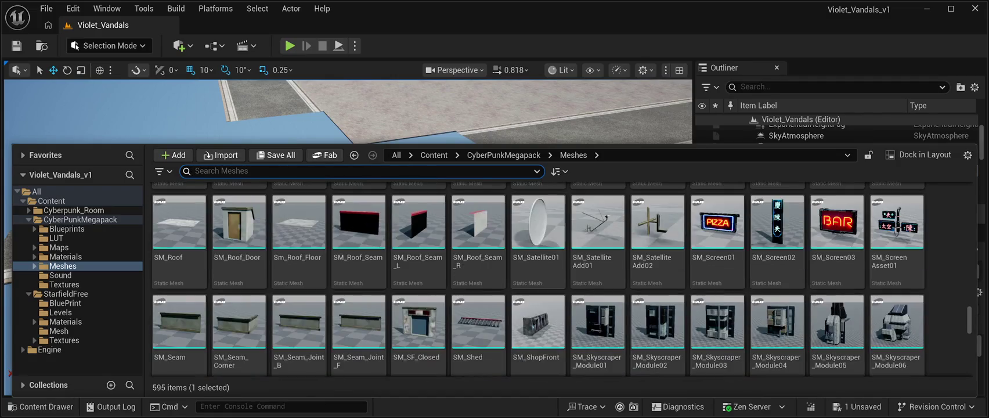
{"action": "scroll", "coordinate": [897, 232], "scroll_direction": "down", "scroll_amount": 7}
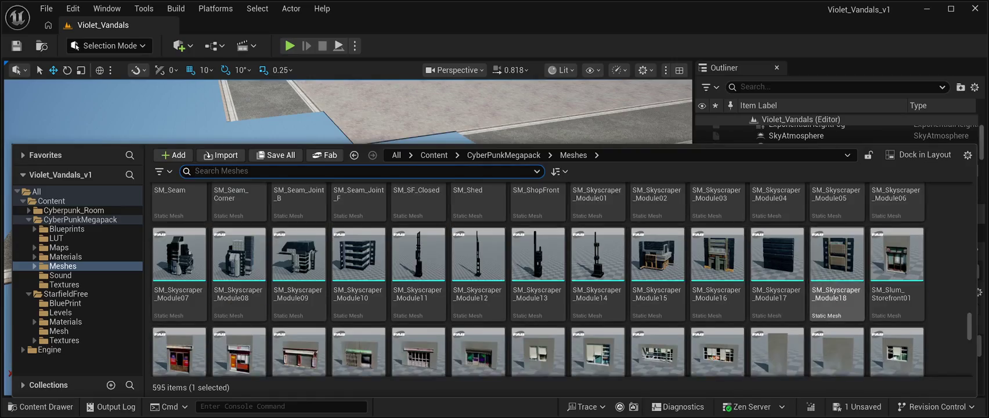
{"action": "scroll", "coordinate": [837, 325], "scroll_direction": "down", "scroll_amount": 2}
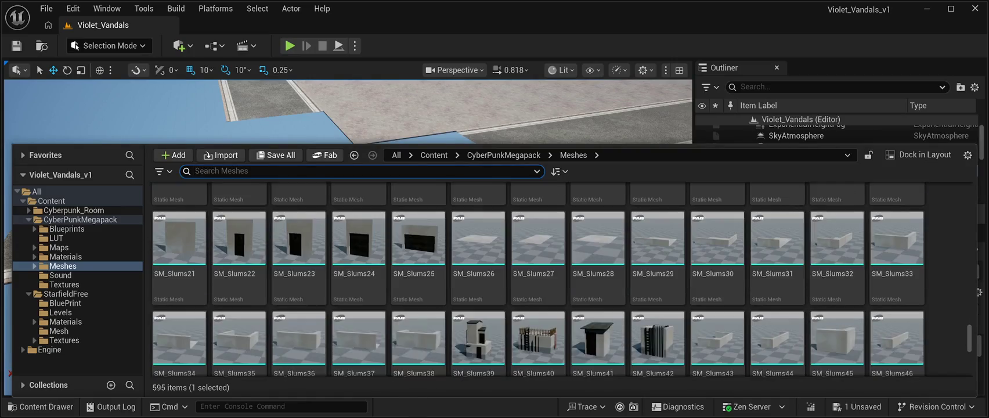
{"action": "scroll", "coordinate": [717, 255], "scroll_direction": "down", "scroll_amount": 5}
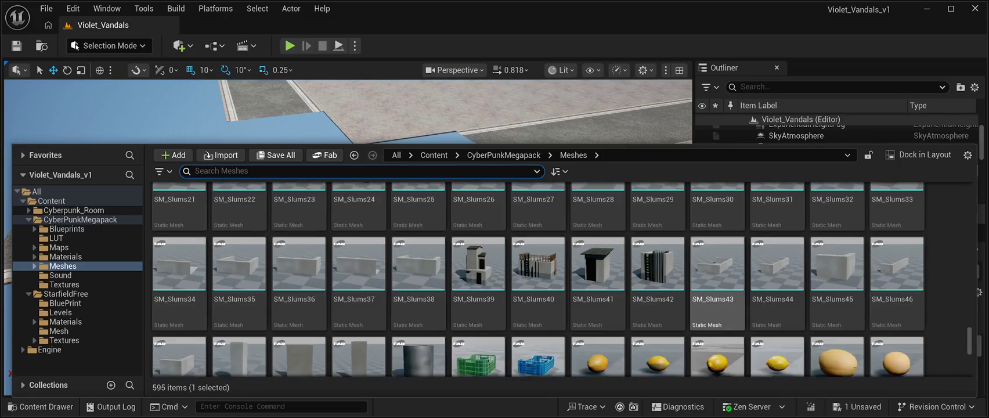
{"action": "scroll", "coordinate": [837, 255], "scroll_direction": "down", "scroll_amount": 5}
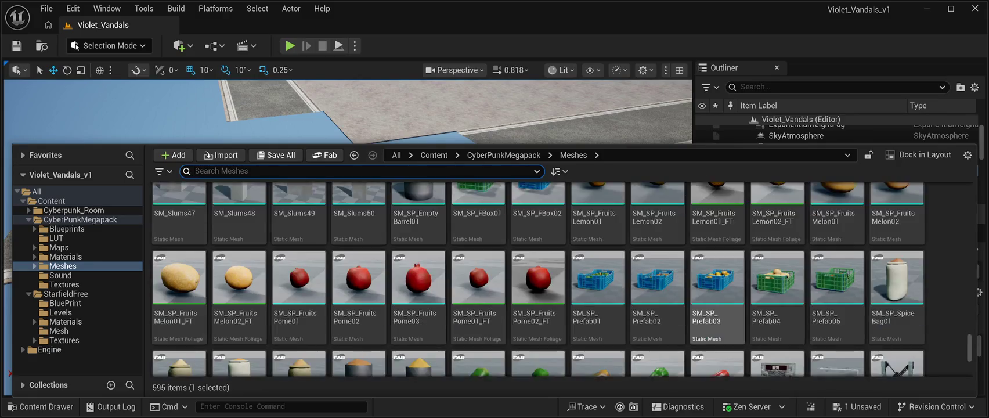
{"action": "scroll", "coordinate": [837, 255], "scroll_direction": "down", "scroll_amount": 5}
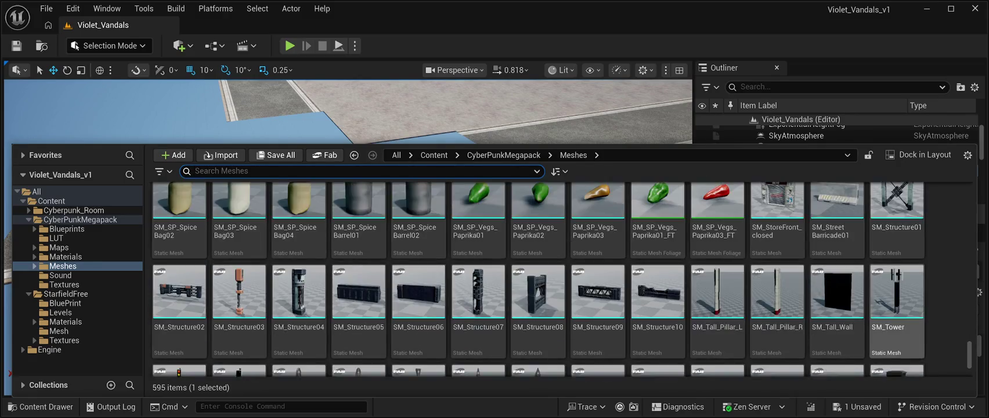
{"action": "scroll", "coordinate": [837, 256], "scroll_direction": "down", "scroll_amount": 3}
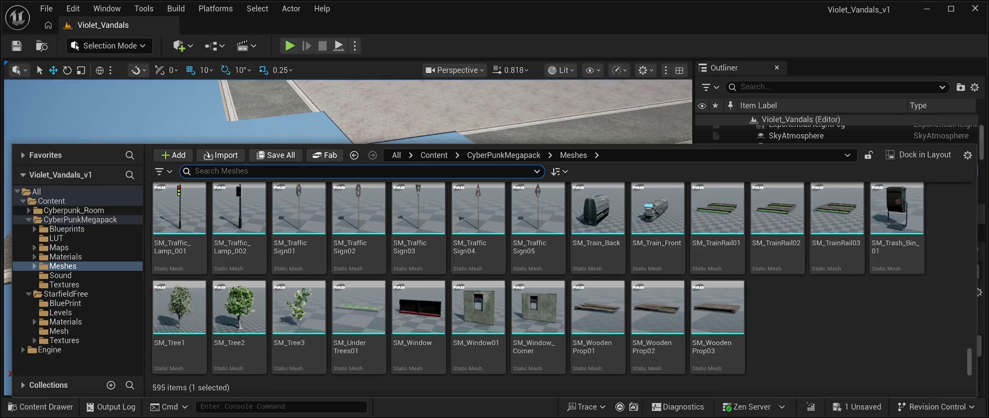
{"action": "scroll", "coordinate": [658, 317], "scroll_direction": "up", "scroll_amount": 10}
{"action": "scroll", "coordinate": [658, 316], "scroll_direction": "up", "scroll_amount": 10}
{"action": "scroll", "coordinate": [598, 279], "scroll_direction": "up", "scroll_amount": 10}
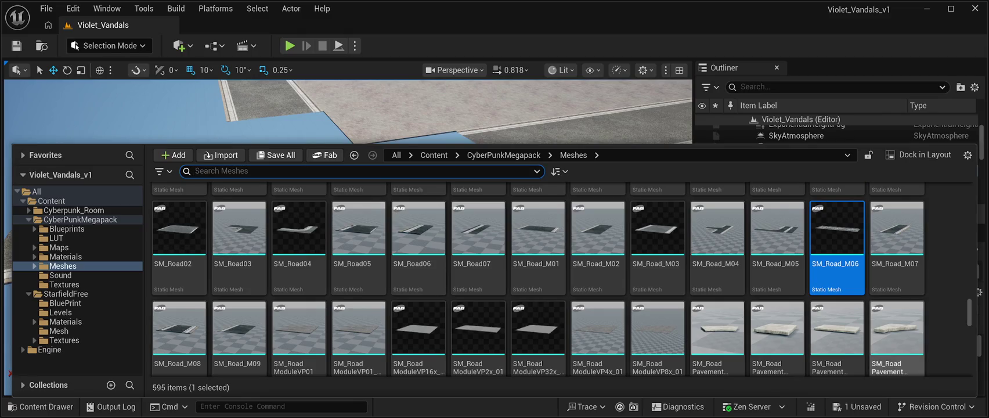
{"action": "scroll", "coordinate": [897, 331], "scroll_direction": "up", "scroll_amount": 3}
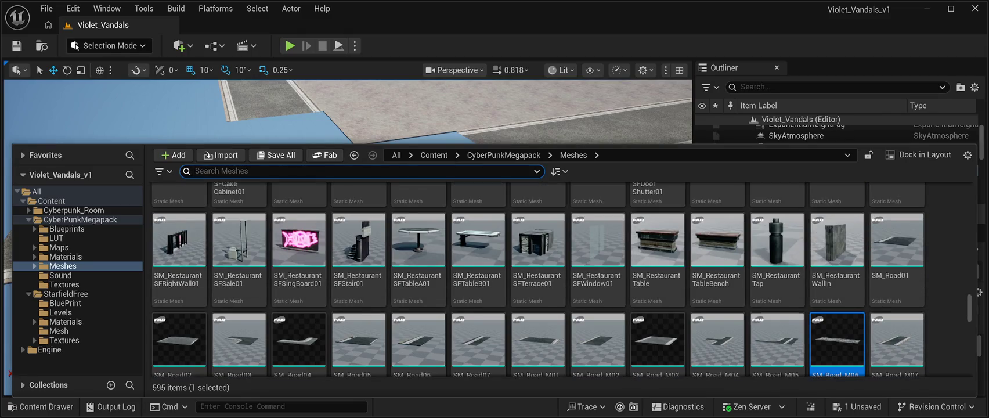
{"action": "scroll", "coordinate": [836, 331], "scroll_direction": "up", "scroll_amount": 2}
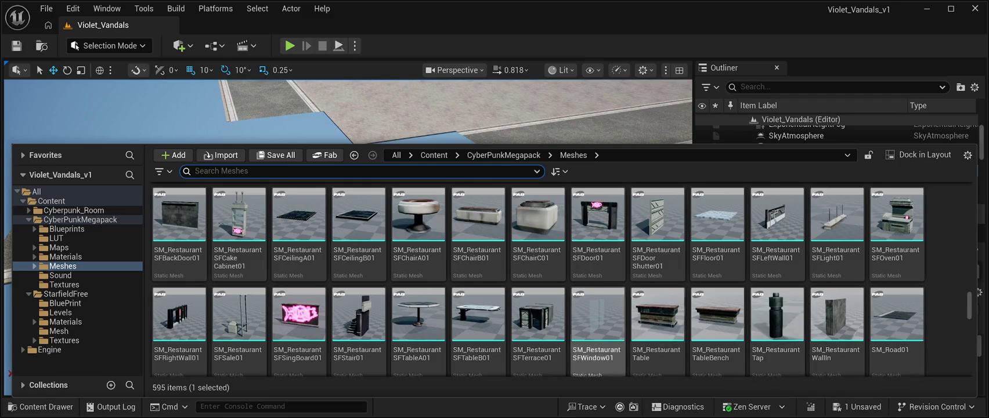
{"action": "scroll", "coordinate": [598, 330], "scroll_direction": "down", "scroll_amount": 2}
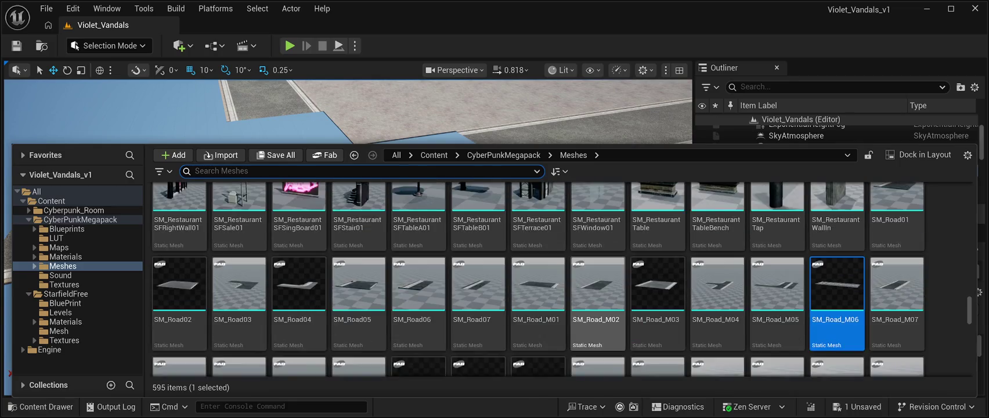
{"action": "scroll", "coordinate": [598, 337], "scroll_direction": "down", "scroll_amount": 2}
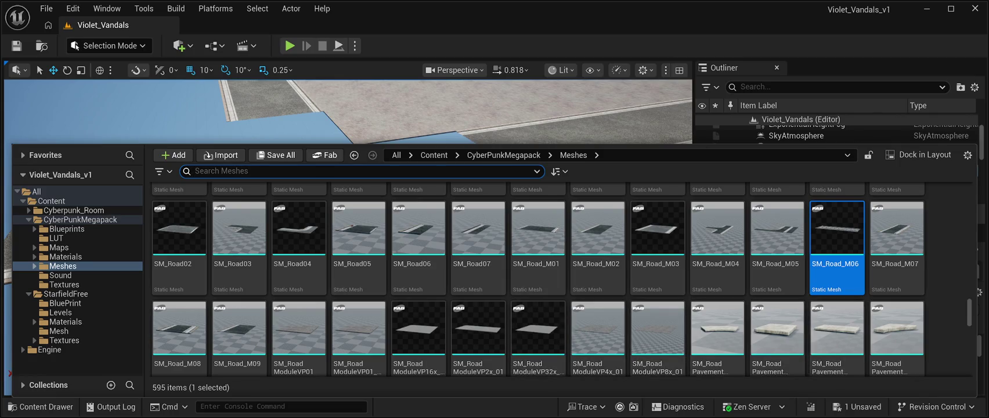
{"action": "scroll", "coordinate": [658, 337], "scroll_direction": "down", "scroll_amount": 1}
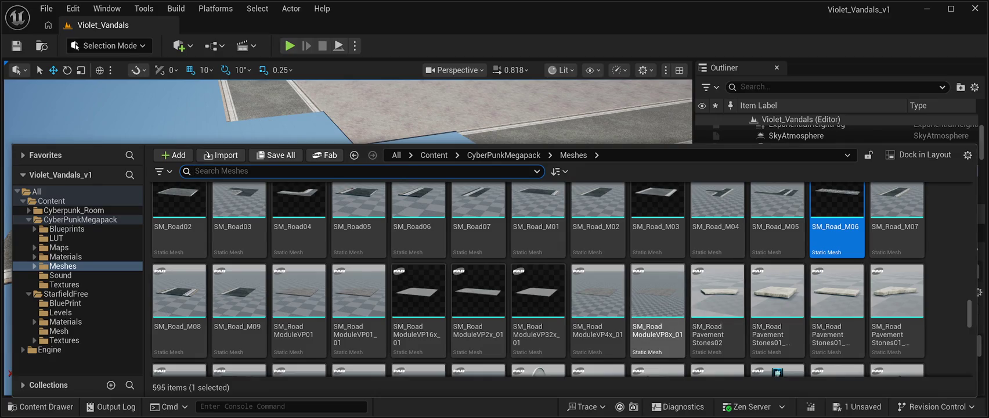
{"action": "key", "text": "ctrl+space"}
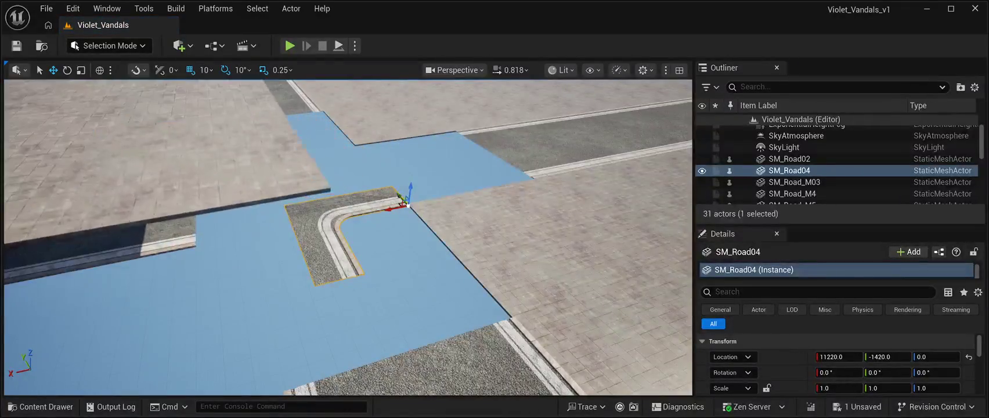
- Place an SM_RoadModuleVP01_01 road tile into the level
{"action": "left_click", "coordinate": [88, 116]}
{"action": "mouse_move", "coordinate": [348, 232]}
{"action": "left_mouse_down"}
{"action": "mouse_move", "coordinate": [349, 209]}
{"action": "mouse_move", "coordinate": [371, 174]}
{"action": "mouse_move", "coordinate": [371, 220]}
{"action": "left_mouse_up"}
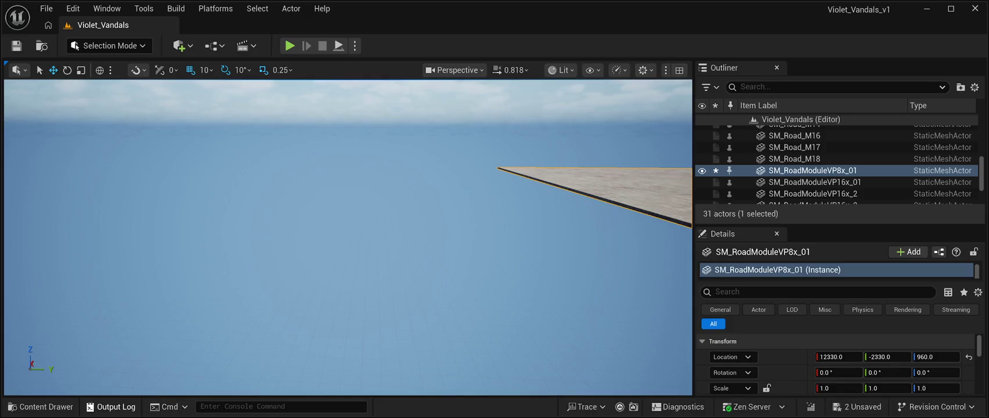
{"action": "key", "text": "ctrl+space"}
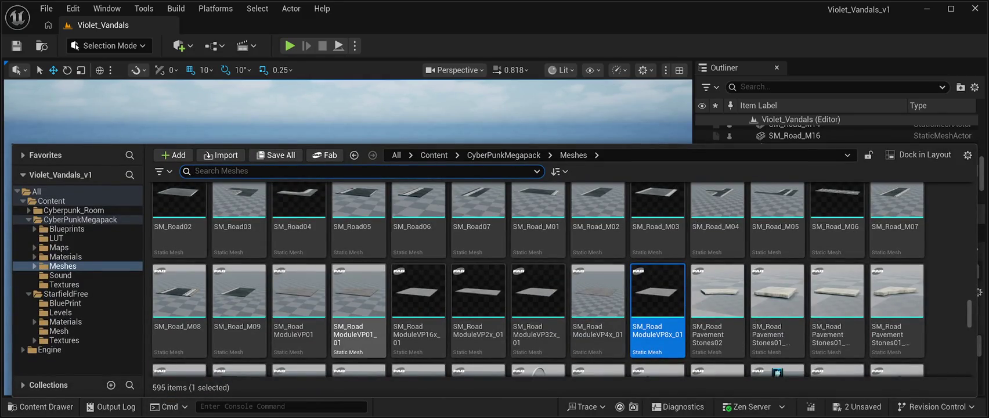
{"action": "mouse_move", "coordinate": [359, 302]}
{"action": "left_mouse_down"}
{"action": "mouse_move", "coordinate": [69, 125]}
{"action": "mouse_move", "coordinate": [278, 145]}
{"action": "mouse_move", "coordinate": [275, 238]}
{"action": "left_mouse_up"}
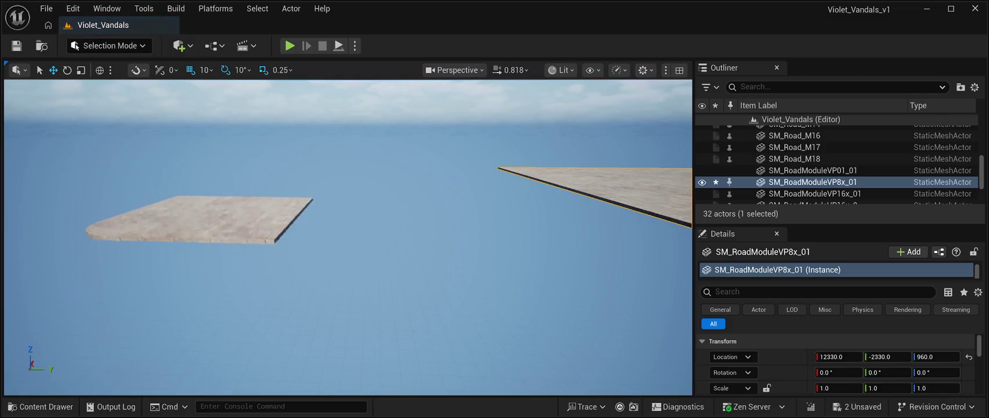
- Add an SM_RoadModuleVP01 tile and slide it to the right
{"action": "left_click", "coordinate": [41, 406]}
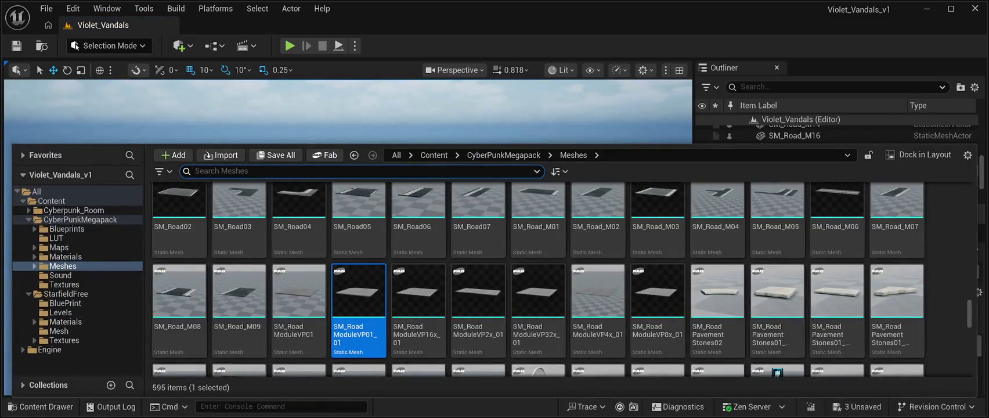
{"action": "left_click", "coordinate": [299, 302]}
{"action": "key", "text": "ctrl+space"}
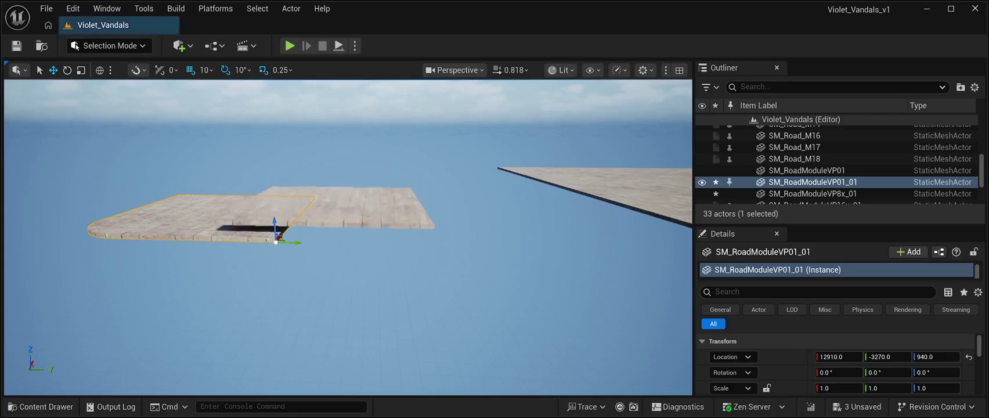
{"action": "left_click_drag", "start_coordinate": [275, 238], "coordinate": [607, 249]}
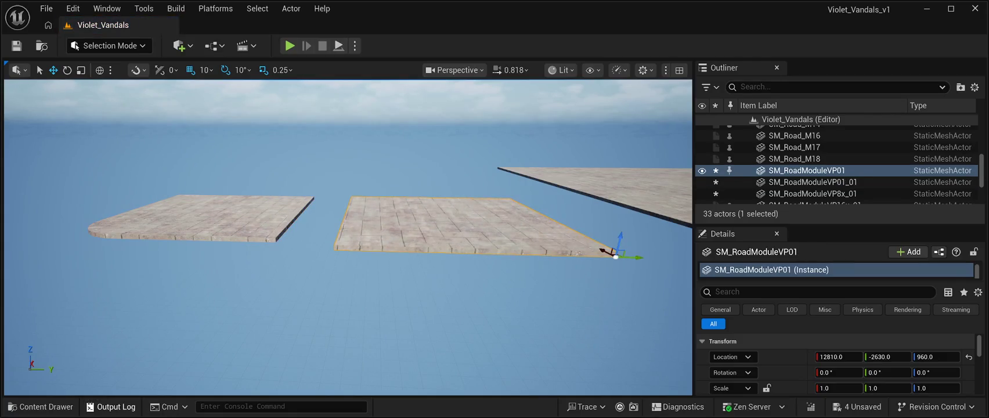
- Add an SM_RoadModuleVP4x_01 slab beside the crossing and frame the view on it
{"action": "left_click", "coordinate": [41, 406]}
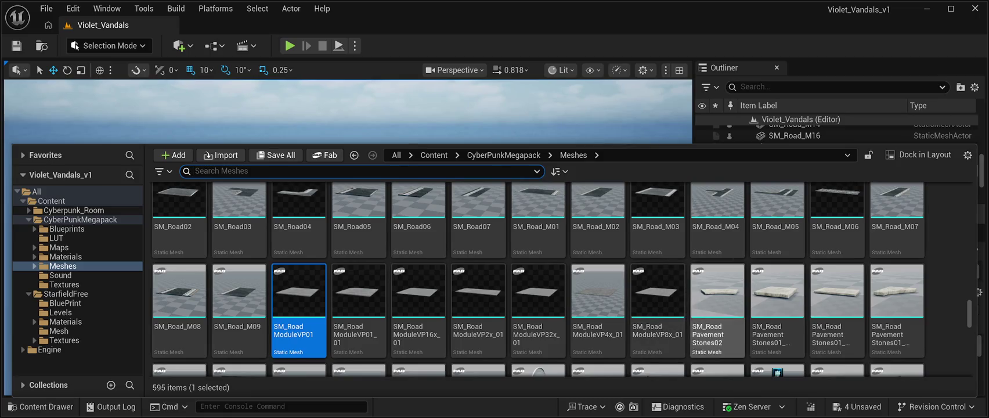
{"action": "left_click", "coordinate": [598, 290]}
{"action": "key", "text": "ctrl+space"}
{"action": "left_click", "coordinate": [812, 193]}
{"action": "key", "text": "f"}
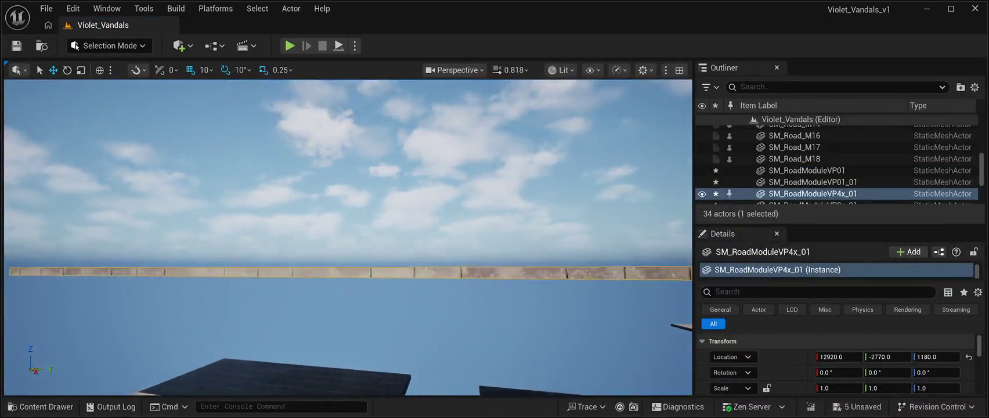
{"action": "left_click_drag", "start_coordinate": [348, 232], "coordinate": [348, 232]}
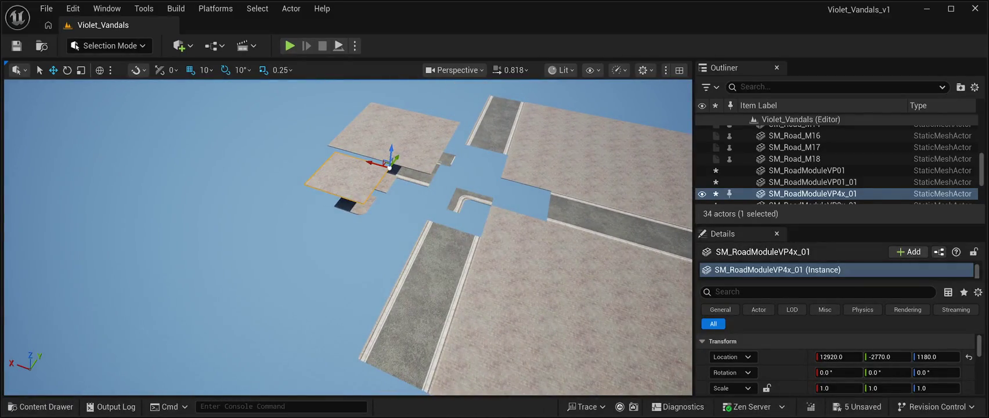
{"action": "key", "text": "ctrl+b"}
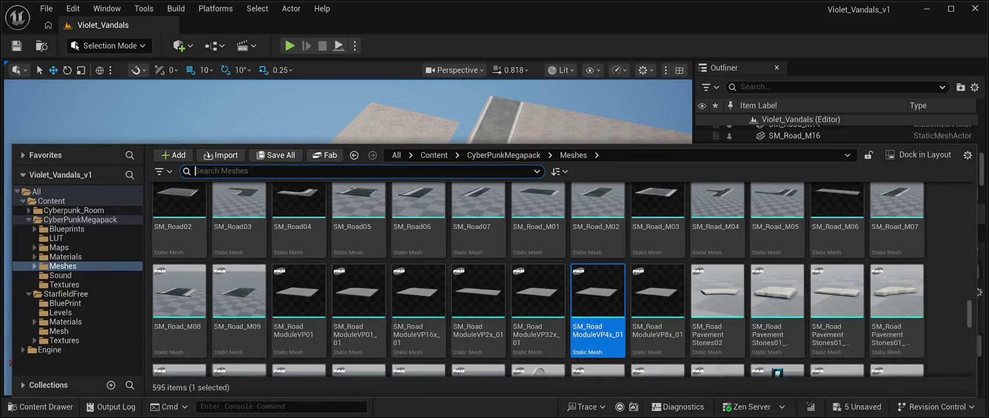
{"action": "scroll", "coordinate": [539, 278], "scroll_direction": "up", "scroll_amount": 1}
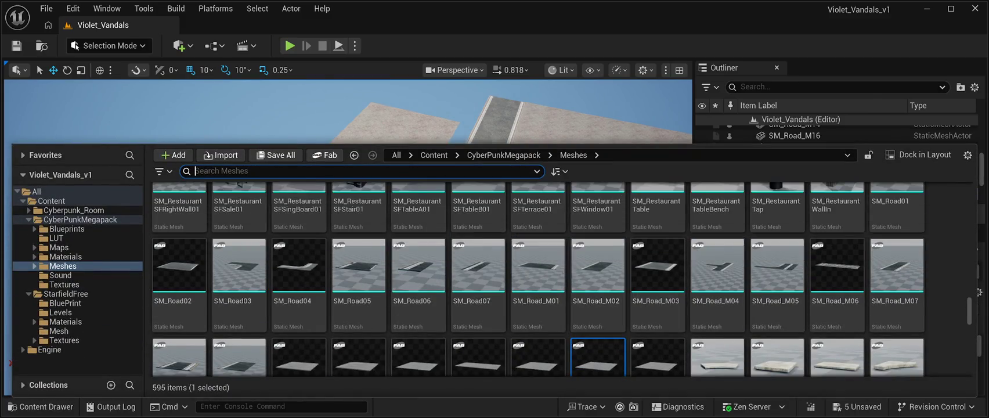
{"action": "scroll", "coordinate": [479, 331], "scroll_direction": "up", "scroll_amount": 1}
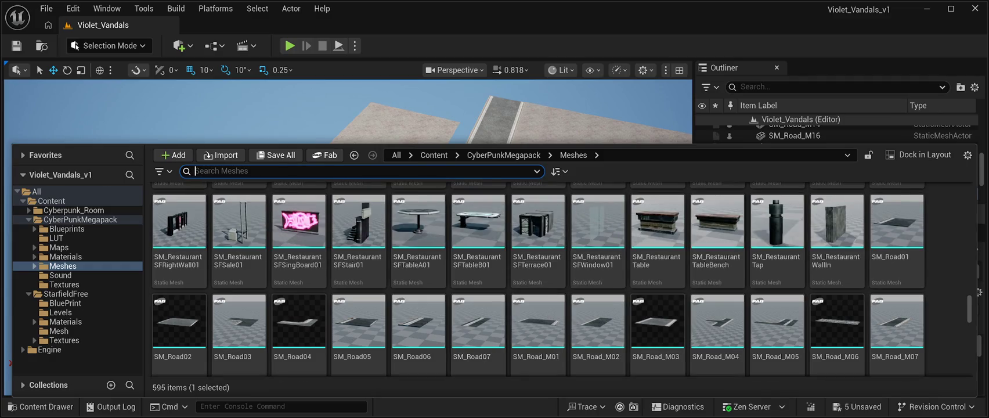
{"action": "scroll", "coordinate": [778, 279], "scroll_direction": "down", "scroll_amount": 1}
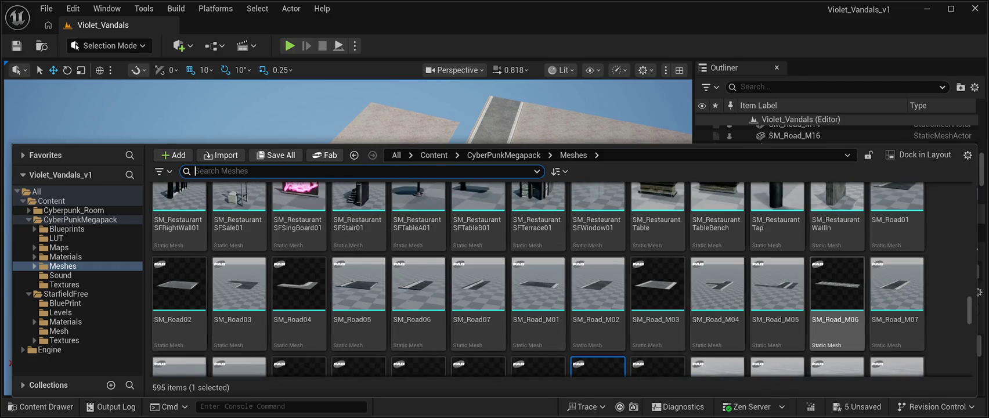
{"action": "scroll", "coordinate": [806, 290], "scroll_direction": "down", "scroll_amount": 3}
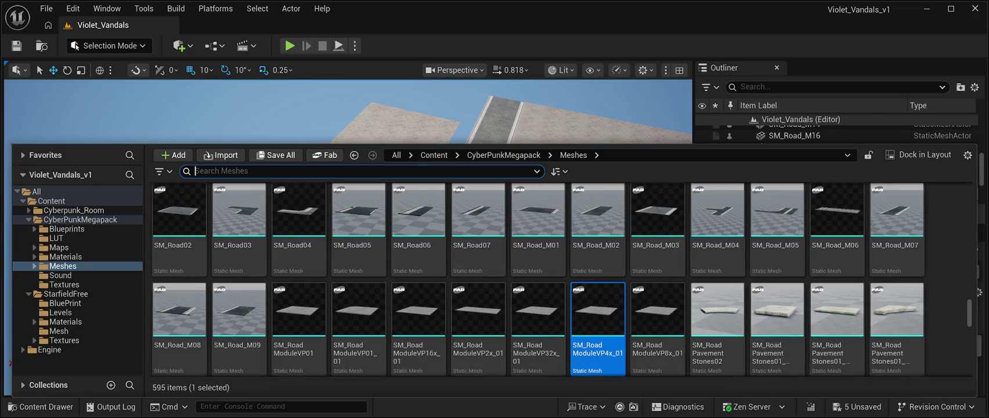
{"action": "scroll", "coordinate": [418, 291], "scroll_direction": "down", "scroll_amount": 2}
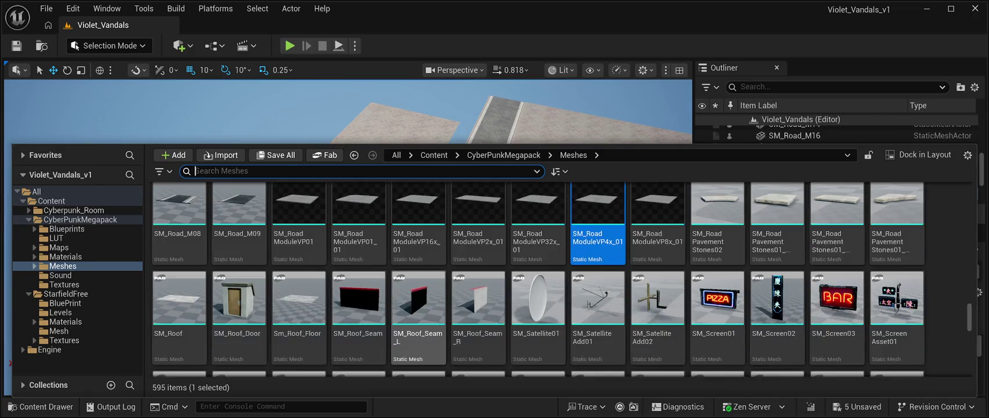
{"action": "scroll", "coordinate": [836, 250], "scroll_direction": "down", "scroll_amount": 8}
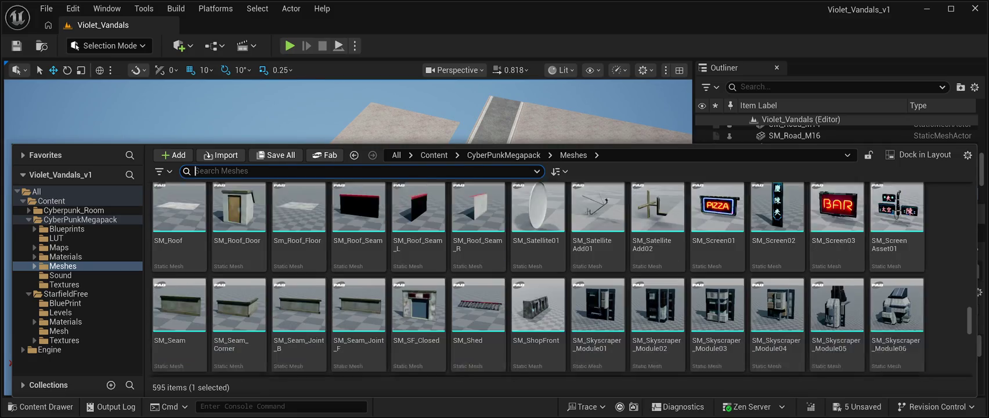
{"action": "scroll", "coordinate": [836, 250], "scroll_direction": "down", "scroll_amount": 10}
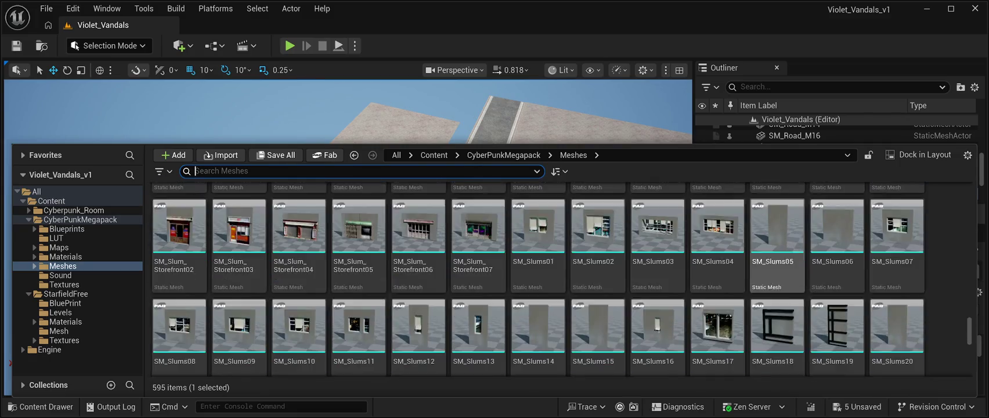
{"action": "scroll", "coordinate": [777, 325], "scroll_direction": "down", "scroll_amount": 2}
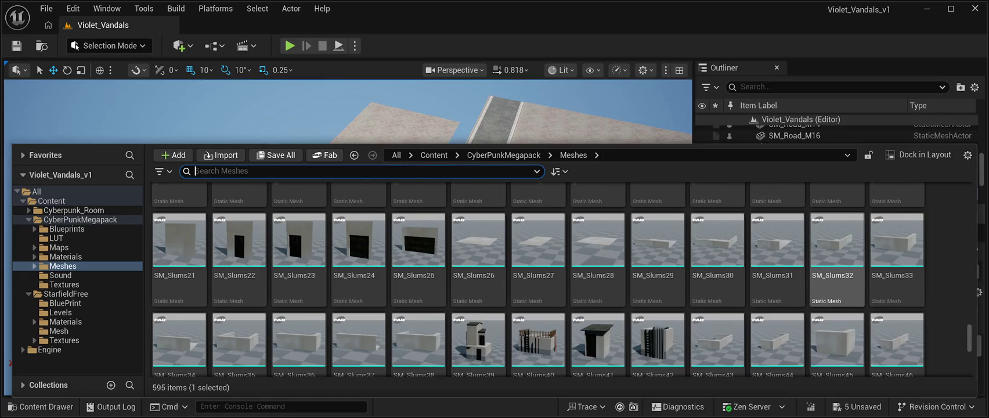
{"action": "scroll", "coordinate": [836, 250], "scroll_direction": "down", "scroll_amount": 5}
{"action": "scroll", "coordinate": [836, 262], "scroll_direction": "down", "scroll_amount": 8}
{"action": "scroll", "coordinate": [836, 250], "scroll_direction": "down", "scroll_amount": 5}
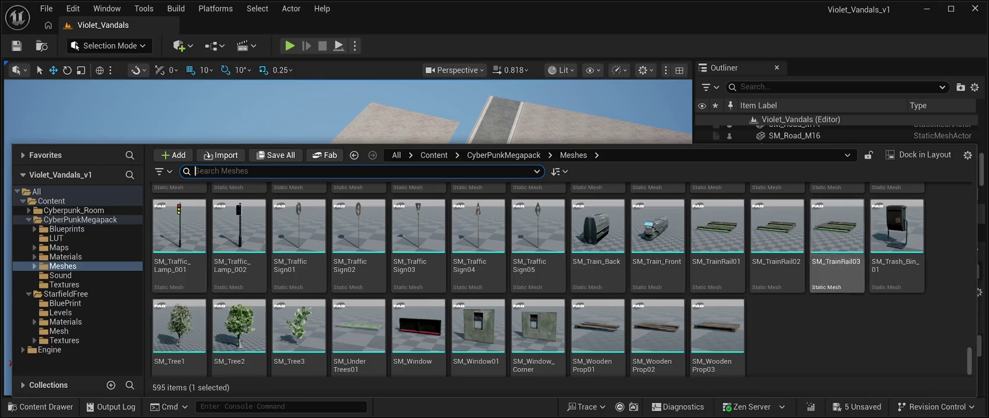
{"action": "scroll", "coordinate": [835, 256], "scroll_direction": "down", "scroll_amount": 1}
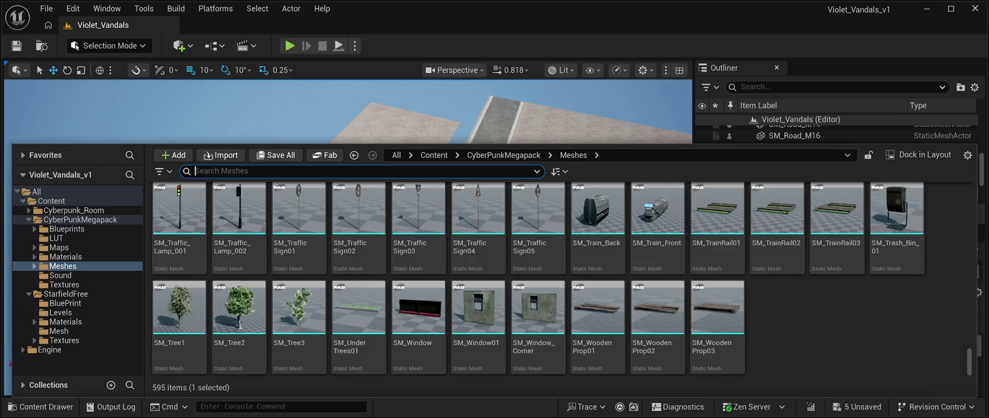
{"action": "scroll", "coordinate": [836, 255], "scroll_direction": "up", "scroll_amount": 1}
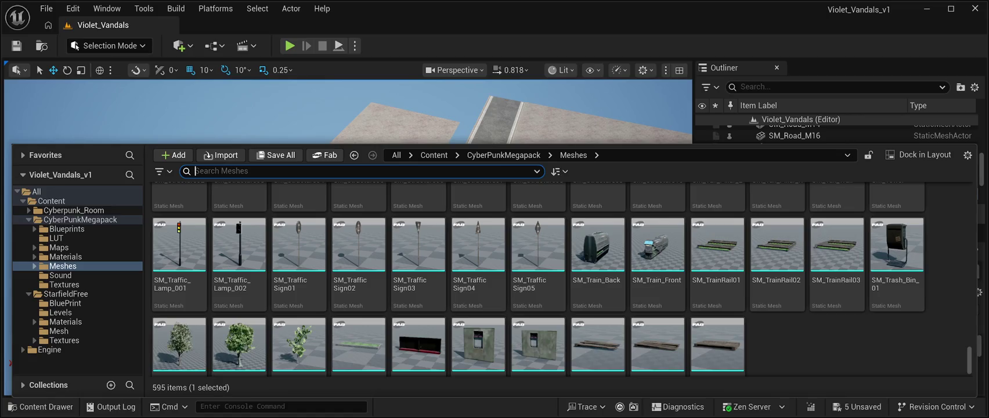
{"action": "scroll", "coordinate": [836, 262], "scroll_direction": "up", "scroll_amount": 1}
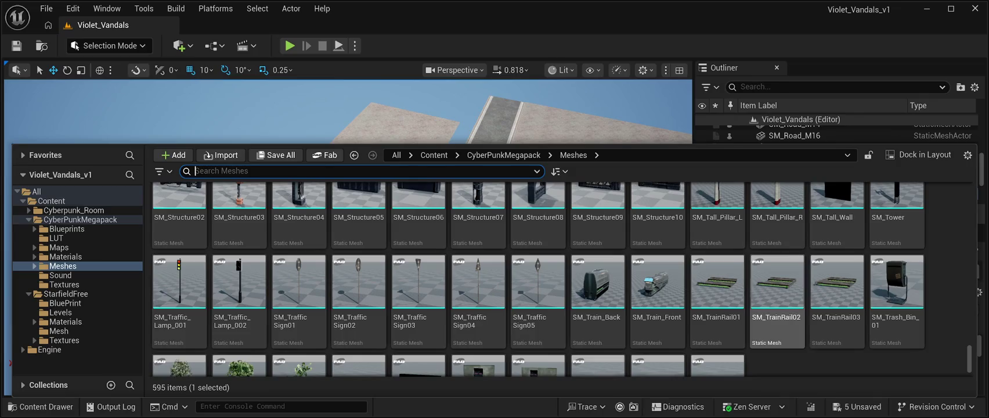
{"action": "mouse_move", "coordinate": [718, 282]}
{"action": "left_mouse_down"}
{"action": "mouse_move", "coordinate": [522, 134]}
{"action": "mouse_move", "coordinate": [465, 325]}
{"action": "left_mouse_up"}
- Frame the new SM_TrainRail01, slide it along Y, and lower it toward the road level
{"action": "key", "text": "f"}
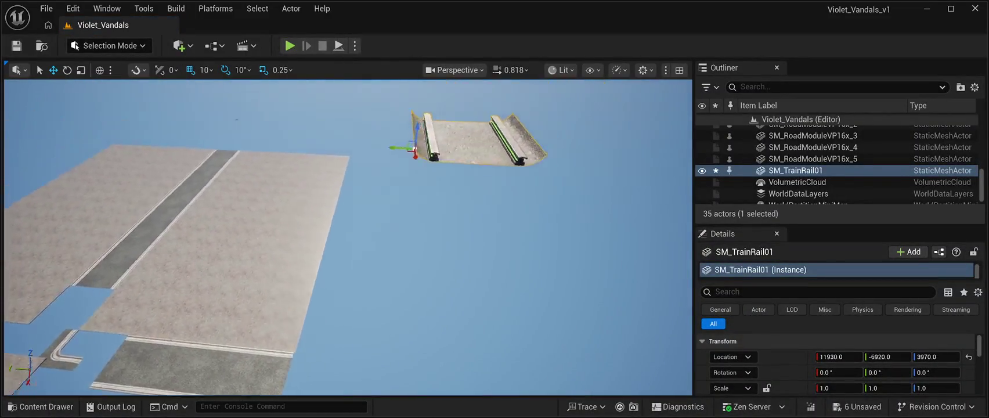
{"action": "left_click_drag", "start_coordinate": [380, 167], "coordinate": [253, 164]}
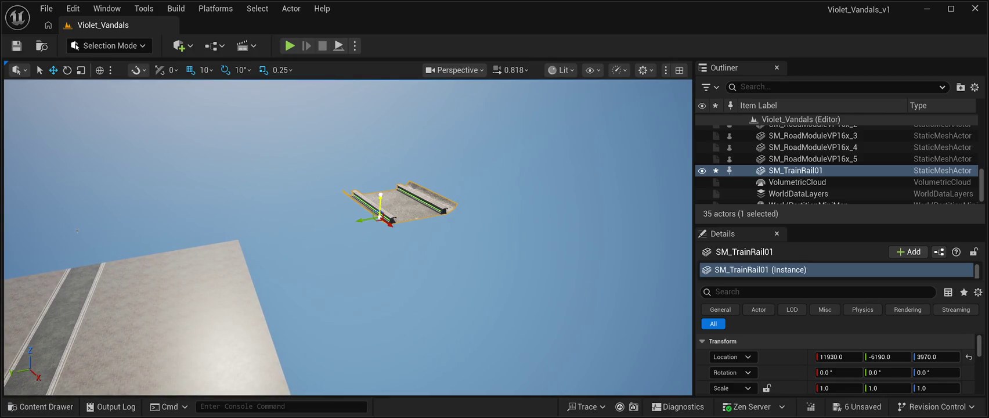
{"action": "left_click_drag", "start_coordinate": [380, 203], "coordinate": [373, 386]}
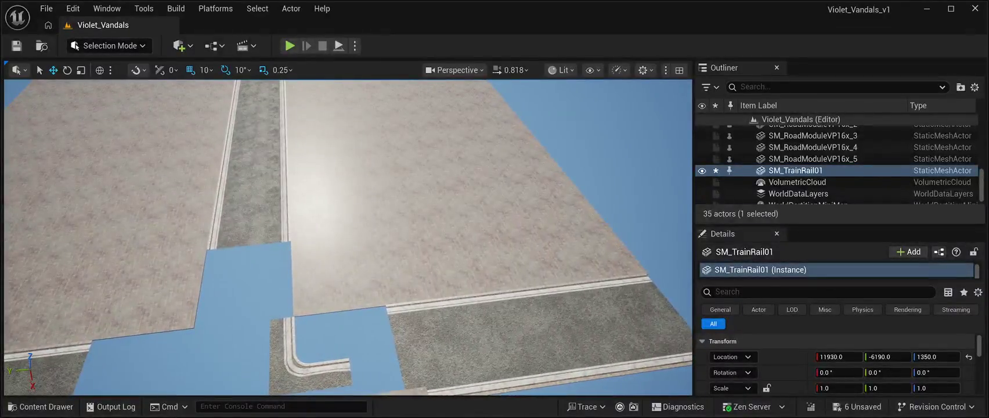
- Select road tiles SM_Road_M16–M18 and the large pavement slabs, then frame them
{"action": "left_click", "coordinate": [621, 325]}
{"action": "left_click", "coordinate": [546, 337]}
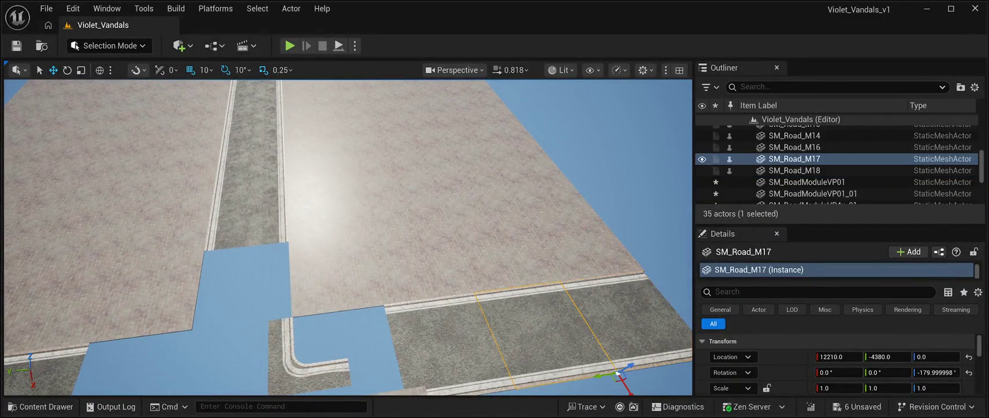
{"action": "left_click", "coordinate": [621, 326]}
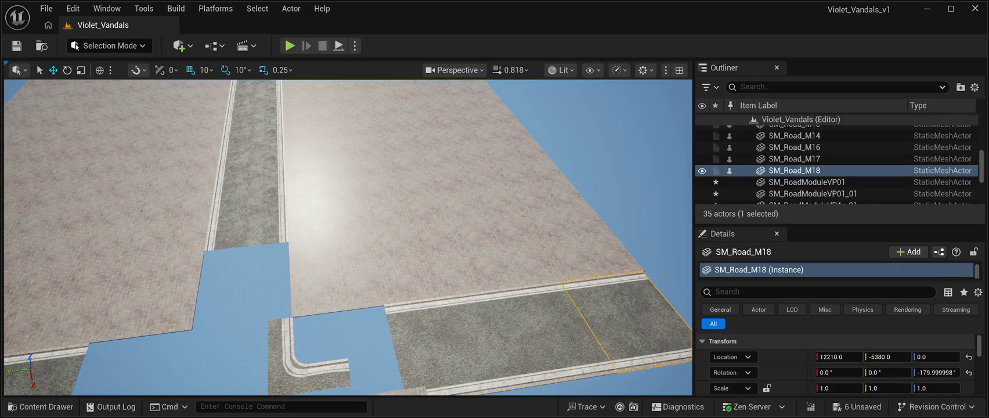
{"action": "left_click", "coordinate": [546, 337], "text": "ctrl"}
{"action": "left_click", "coordinate": [441, 348], "text": "ctrl"}
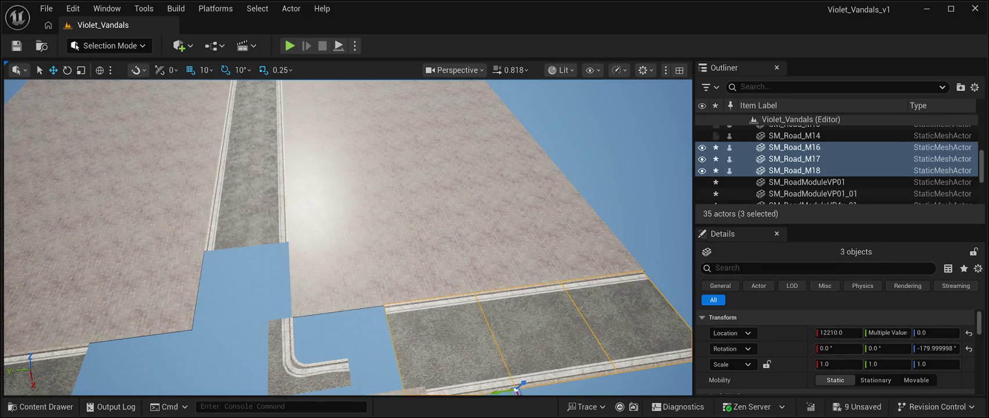
{"action": "left_click", "coordinate": [406, 174], "text": "ctrl"}
{"action": "key", "text": "f"}
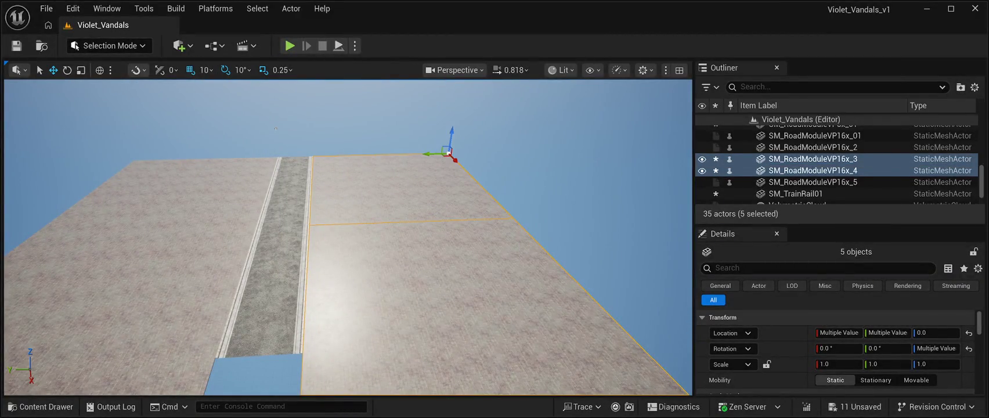
- Add road strips SM_Road_M03 through M9 and two pavement slabs to the selection
{"action": "left_click", "coordinate": [288, 174], "text": "ctrl"}
{"action": "left_click", "coordinate": [293, 166], "text": "ctrl"}
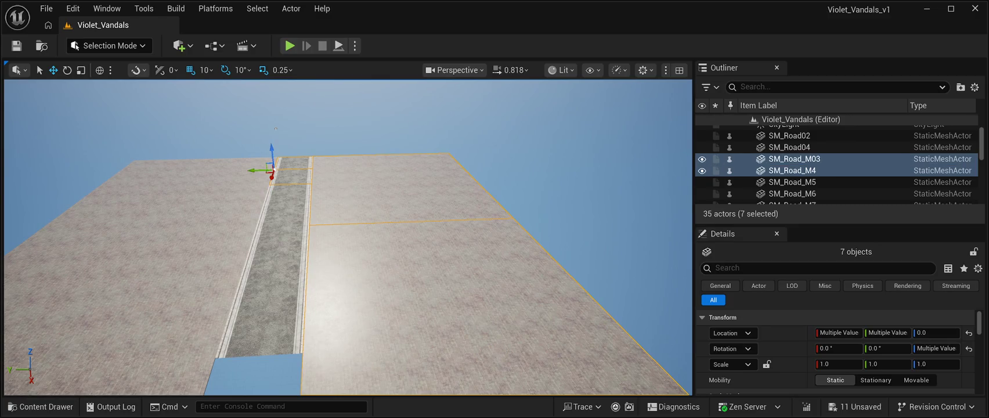
{"action": "left_click", "coordinate": [287, 193], "text": "ctrl"}
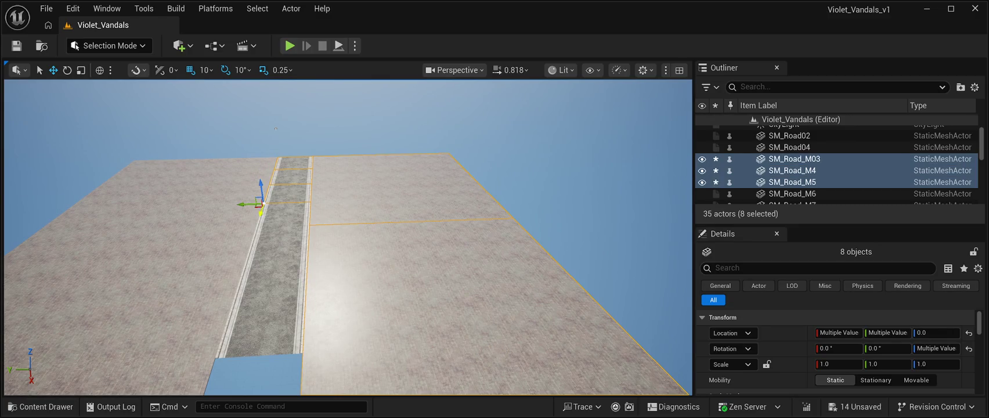
{"action": "left_click", "coordinate": [287, 213], "text": "ctrl"}
{"action": "left_click", "coordinate": [283, 239], "text": "ctrl"}
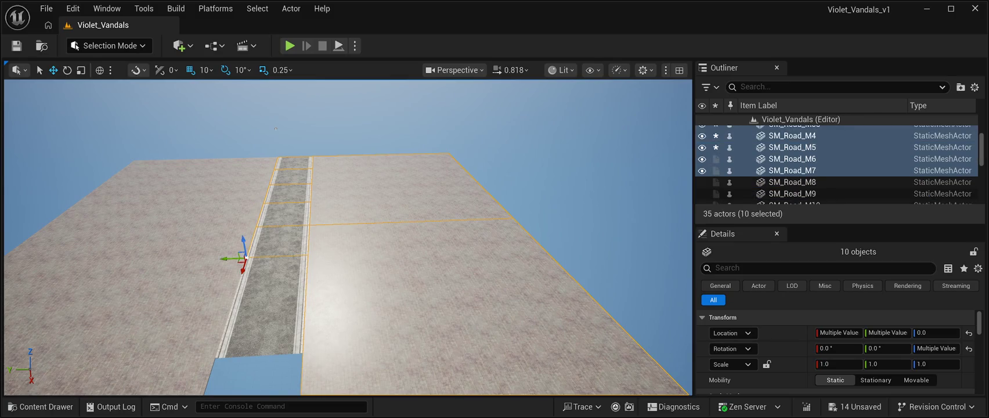
{"action": "left_click", "coordinate": [276, 277], "text": "ctrl"}
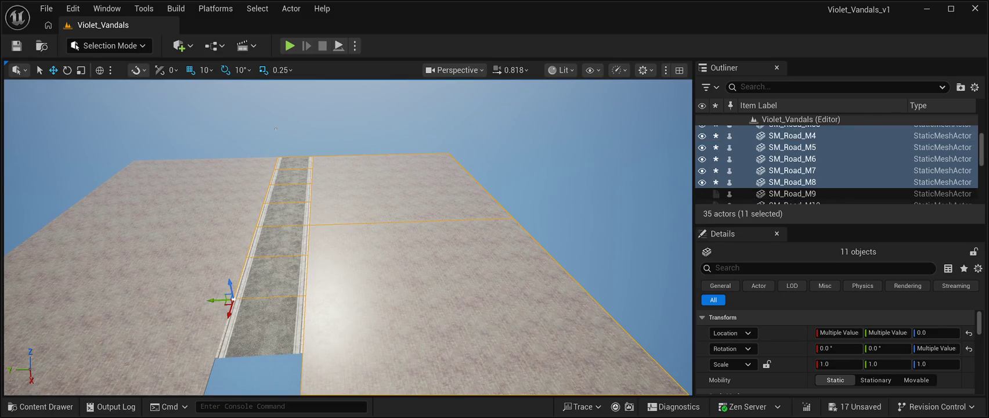
{"action": "left_click", "coordinate": [264, 325], "text": "ctrl"}
{"action": "left_click", "coordinate": [294, 174], "text": "ctrl"}
{"action": "left_click", "coordinate": [117, 261], "text": "ctrl"}
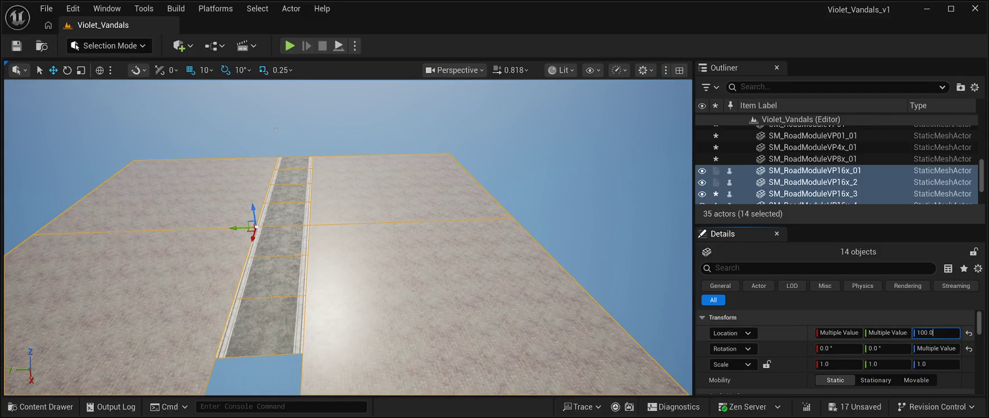
{"action": "scroll", "coordinate": [276, 129], "scroll_direction": "down", "scroll_amount": 5}
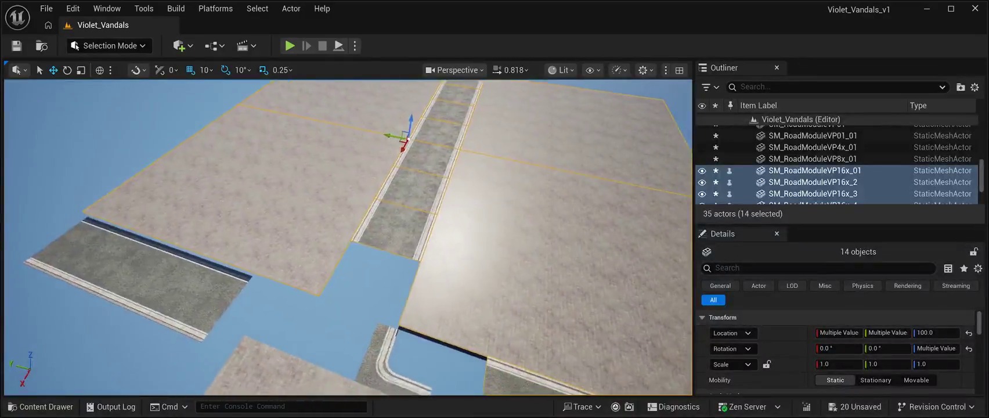
{"action": "scroll", "coordinate": [349, 238], "scroll_direction": "up", "scroll_amount": 5}
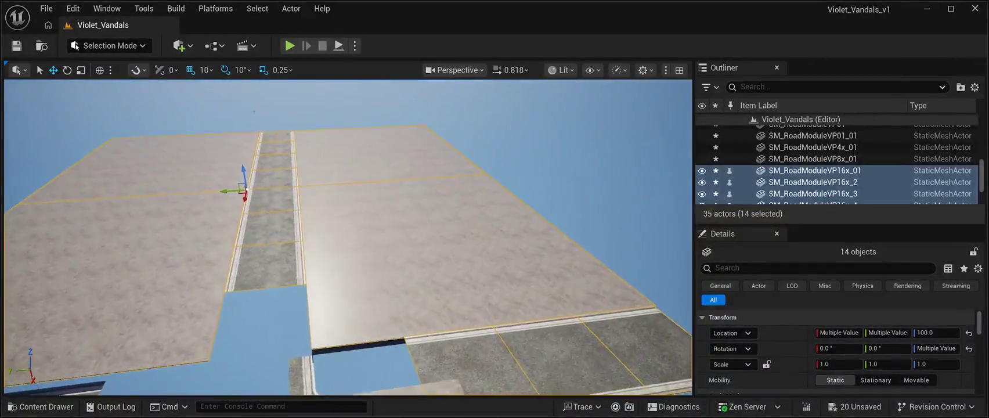
{"action": "mouse_move", "coordinate": [348, 238]}
{"action": "left_mouse_down"}
{"action": "mouse_move", "coordinate": [349, 220]}
{"action": "mouse_move", "coordinate": [418, 211]}
{"action": "mouse_move", "coordinate": [406, 136]}
{"action": "mouse_move", "coordinate": [415, 158]}
{"action": "left_mouse_up"}
- Slide SM_TrainRail01 along X and Y to 4210, -5410 against the pavement edge
{"action": "left_click", "coordinate": [372, 232]}
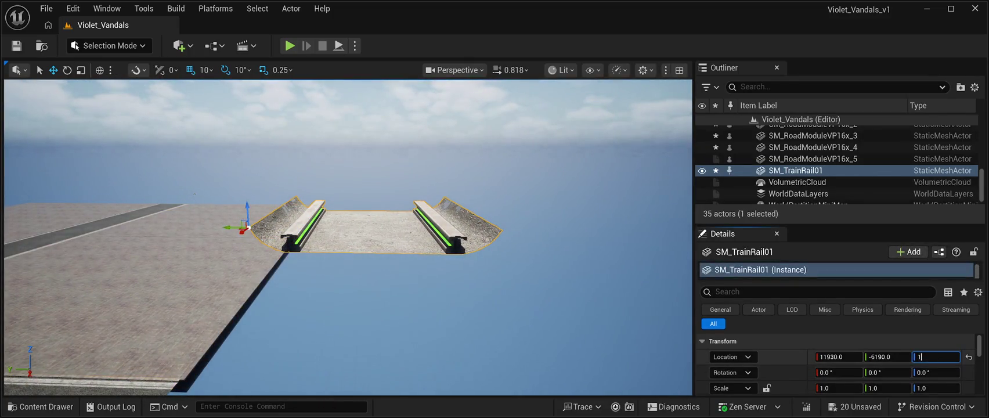
{"action": "left_click_drag", "start_coordinate": [372, 232], "coordinate": [383, 251]}
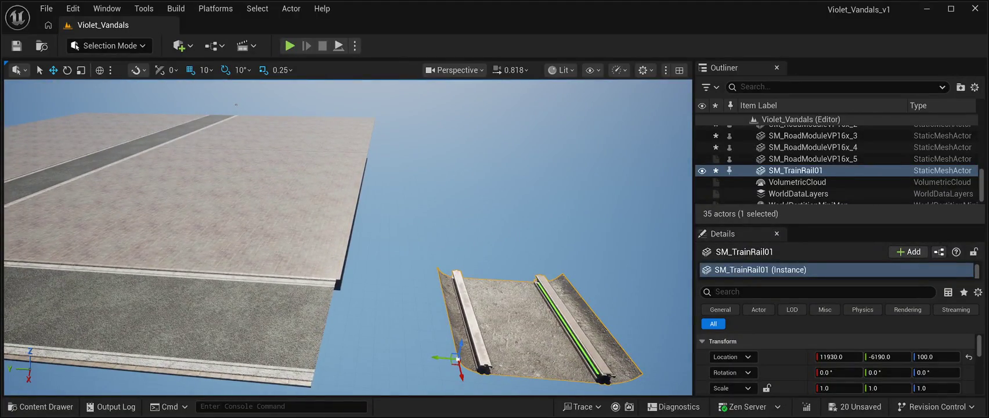
{"action": "left_click_drag", "start_coordinate": [457, 358], "coordinate": [413, 153]}
{"action": "mouse_move", "coordinate": [470, 133]}
{"action": "left_mouse_down"}
{"action": "mouse_move", "coordinate": [470, 93]}
{"action": "mouse_move", "coordinate": [469, 102]}
{"action": "left_mouse_up"}
{"action": "mouse_move", "coordinate": [369, 325]}
{"action": "left_mouse_down"}
{"action": "mouse_move", "coordinate": [395, 317]}
{"action": "mouse_move", "coordinate": [371, 268]}
{"action": "mouse_move", "coordinate": [334, 253]}
{"action": "mouse_move", "coordinate": [348, 203]}
{"action": "left_mouse_up"}
{"action": "left_click_drag", "start_coordinate": [396, 104], "coordinate": [359, 104]}
{"action": "mouse_move", "coordinate": [274, 281]}
{"action": "left_mouse_down"}
{"action": "mouse_move", "coordinate": [285, 267]}
{"action": "mouse_move", "coordinate": [284, 221]}
{"action": "left_mouse_up"}
{"action": "left_click_drag", "start_coordinate": [313, 277], "coordinate": [312, 277]}
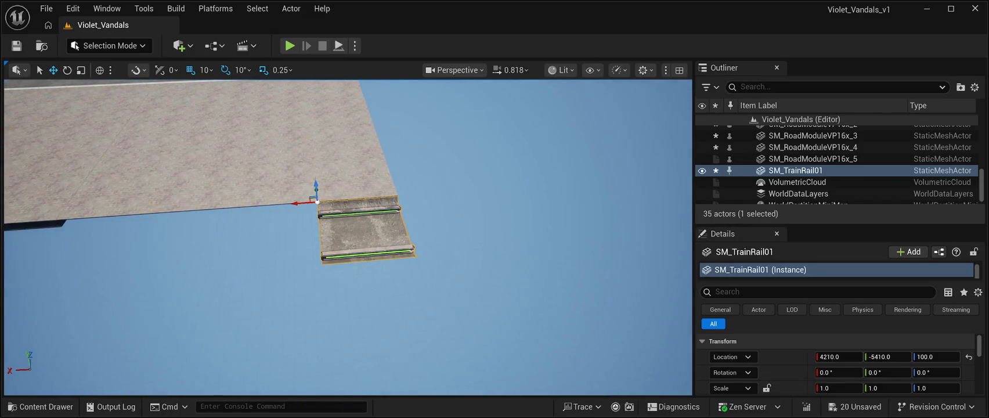
- Duplicate the rail slab into four copies laid along X, the last aligned at 8200
{"action": "key", "text": "ctrl+d"}
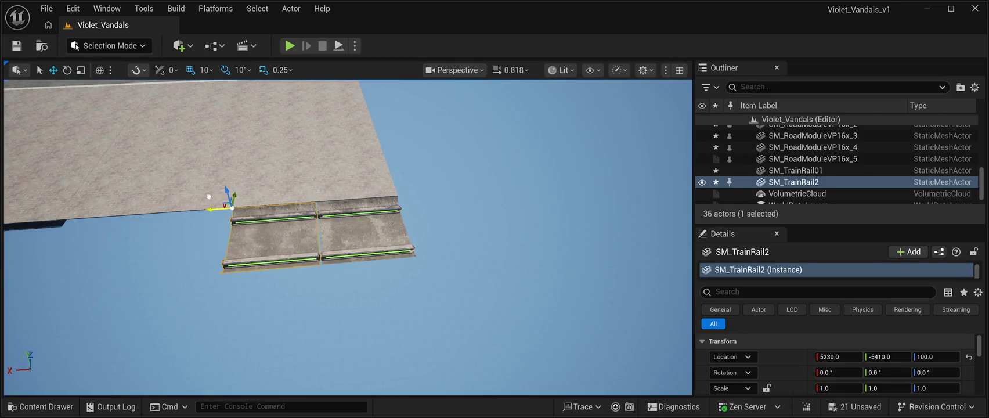
{"action": "left_click_drag", "start_coordinate": [313, 277], "coordinate": [312, 277]}
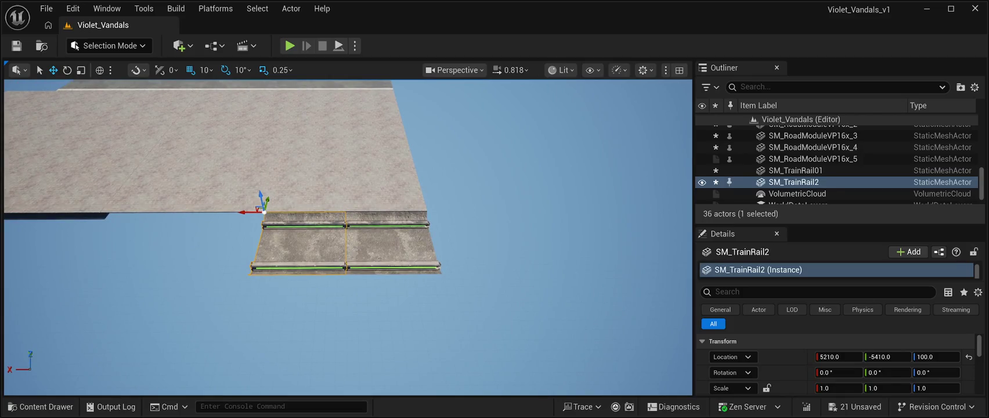
{"action": "key", "text": "ctrl+d"}
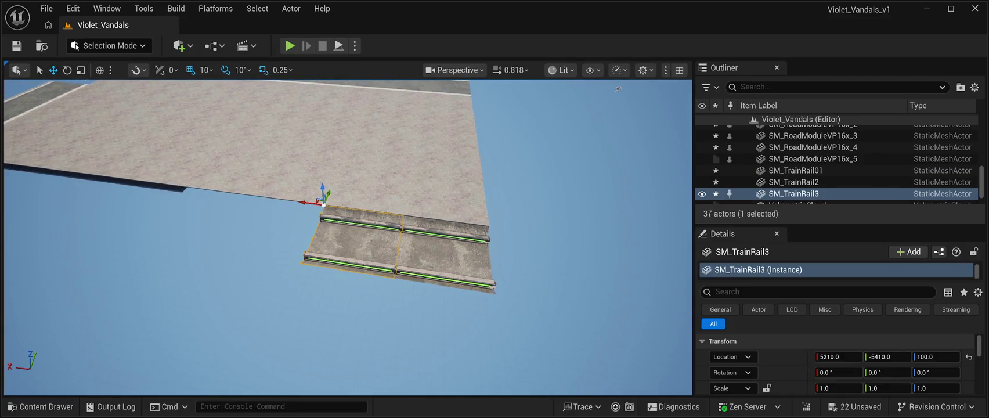
{"action": "left_click_drag", "start_coordinate": [309, 202], "coordinate": [243, 185]}
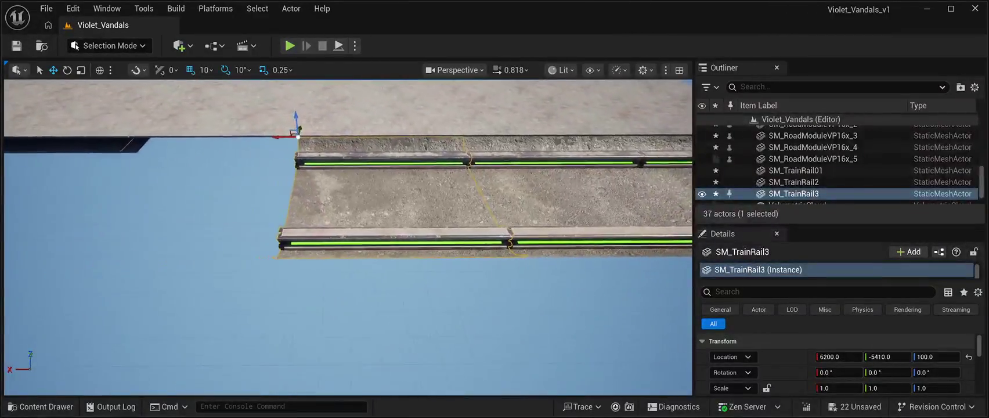
{"action": "key", "text": "ctrl+d"}
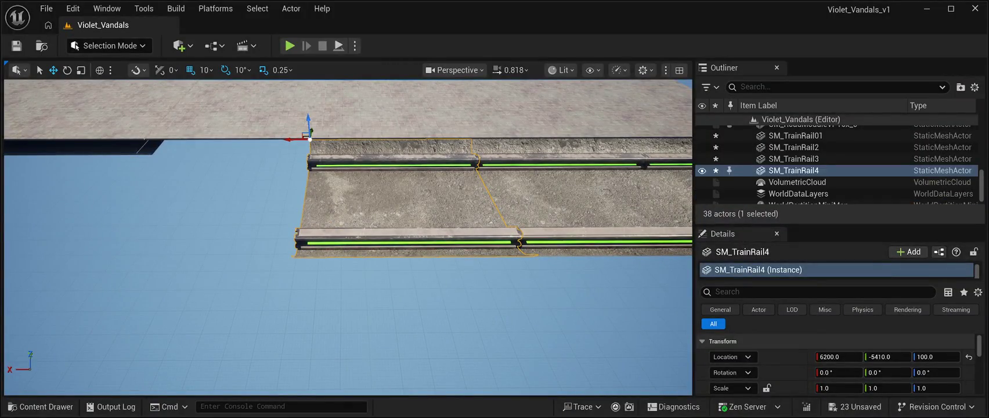
{"action": "mouse_move", "coordinate": [291, 140]}
{"action": "left_mouse_down"}
{"action": "mouse_move", "coordinate": [205, 123]}
{"action": "mouse_move", "coordinate": [123, 130]}
{"action": "left_mouse_up"}
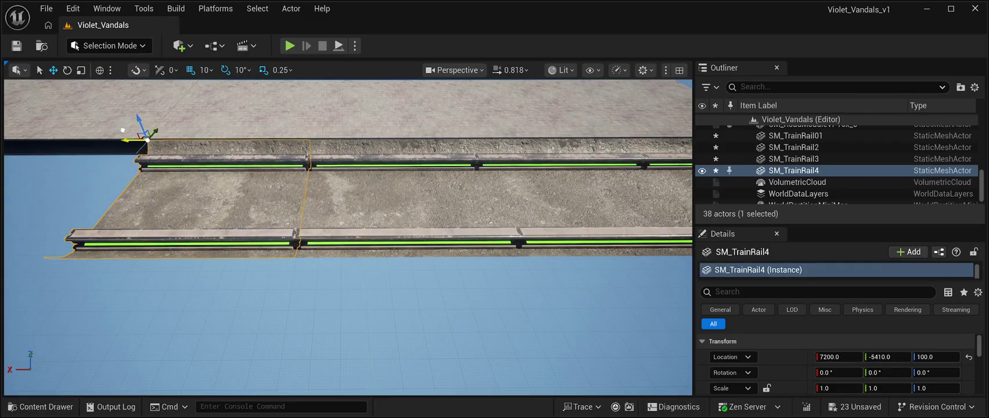
{"action": "left_click_drag", "start_coordinate": [348, 232], "coordinate": [424, 232]}
{"action": "key", "text": "ctrl+d"}
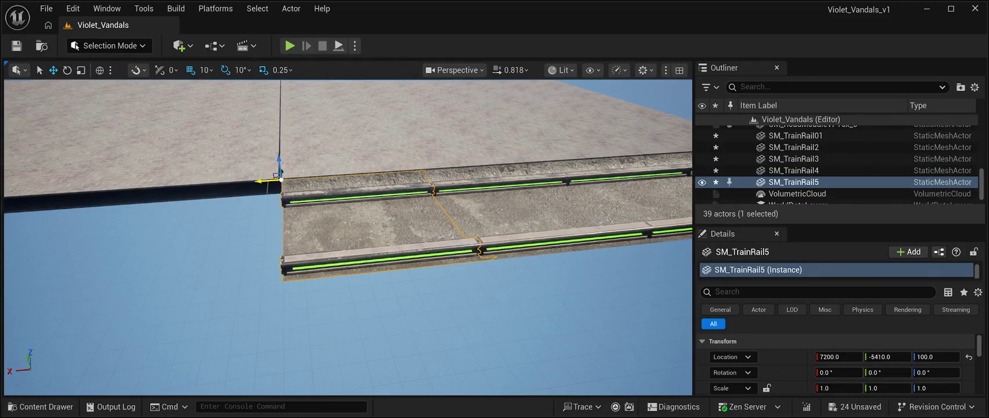
{"action": "mouse_move", "coordinate": [248, 179]}
{"action": "left_mouse_down"}
{"action": "mouse_move", "coordinate": [73, 164]}
{"action": "mouse_move", "coordinate": [87, 167]}
{"action": "left_mouse_up"}
{"action": "mouse_move", "coordinate": [348, 232]}
{"action": "left_mouse_down"}
{"action": "mouse_move", "coordinate": [389, 226]}
{"action": "mouse_move", "coordinate": [367, 228]}
{"action": "left_mouse_up"}
- Add three more rail copies along X, ending with SM_TrainRail8 at 11200
{"action": "key", "text": "ctrl+d"}
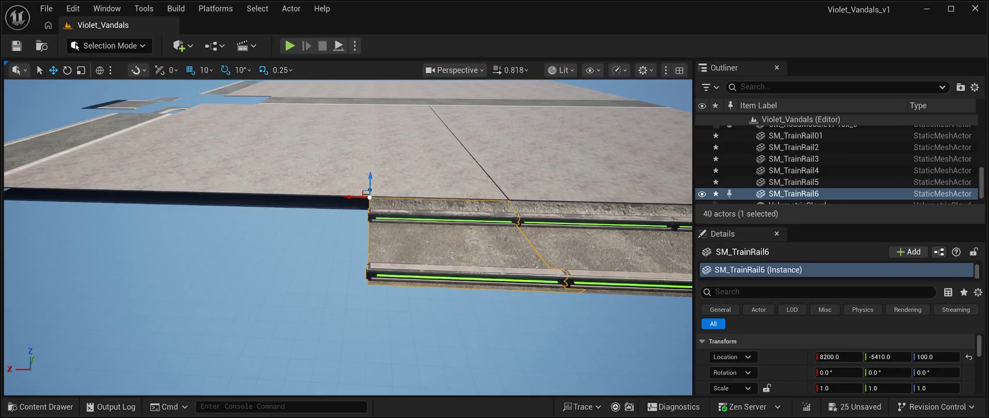
{"action": "left_click_drag", "start_coordinate": [349, 198], "coordinate": [211, 183]}
{"action": "key", "text": "Left"}
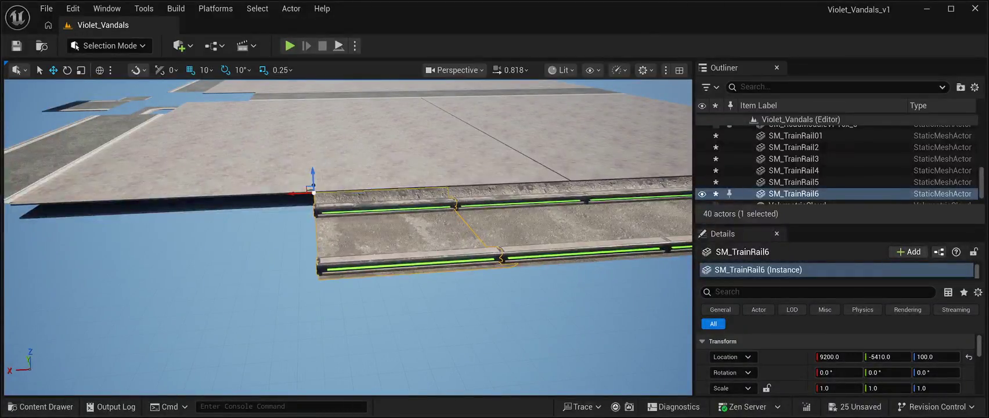
{"action": "key", "text": "ctrl+d"}
{"action": "left_click_drag", "start_coordinate": [302, 193], "coordinate": [141, 174]}
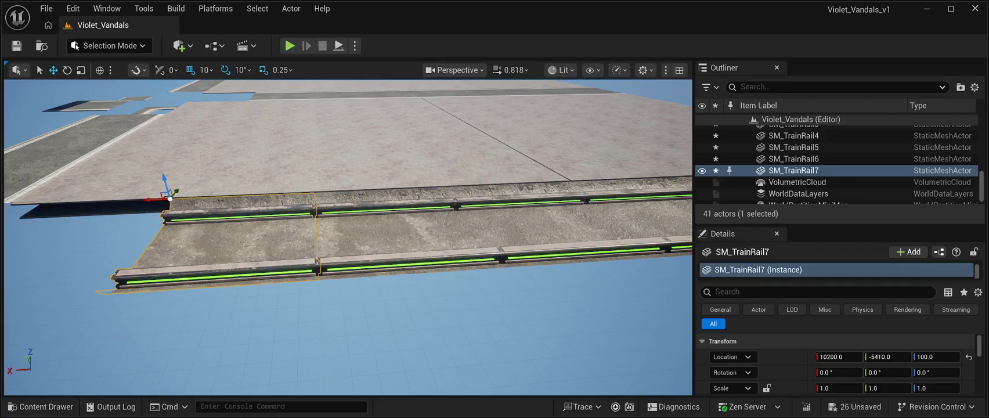
{"action": "key", "text": "Left"}
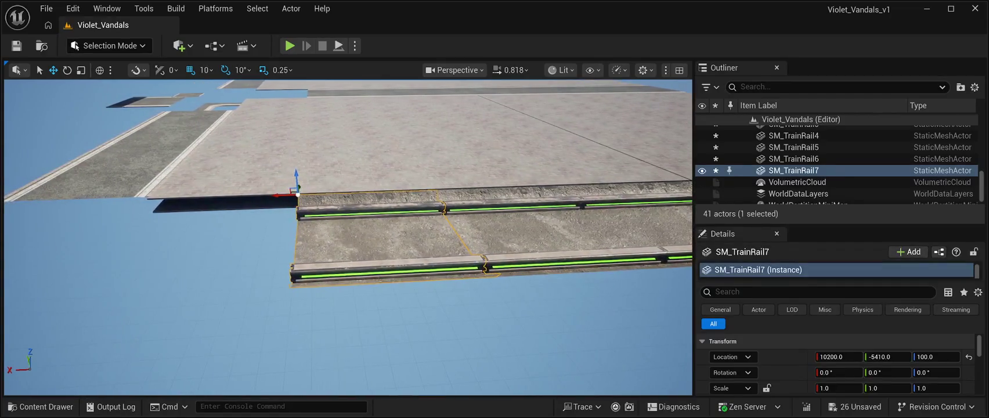
{"action": "key", "text": "ctrl+d"}
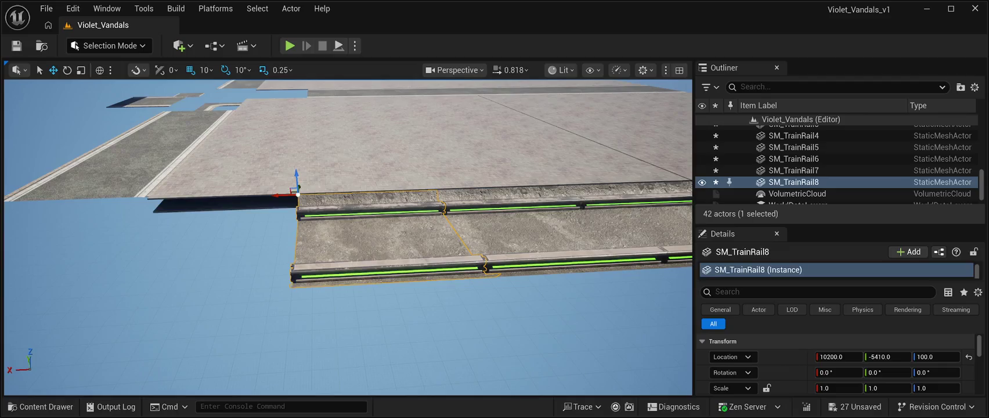
{"action": "left_click_drag", "start_coordinate": [281, 195], "coordinate": [119, 165]}
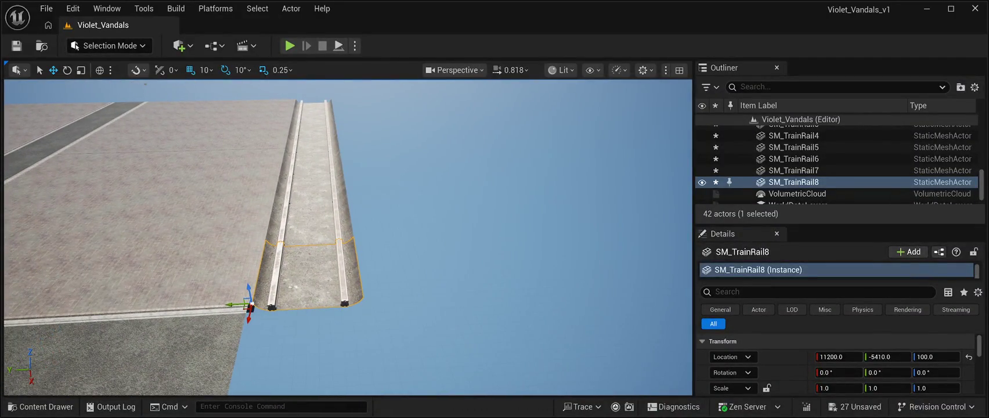
{"action": "key", "text": "ctrl+space"}
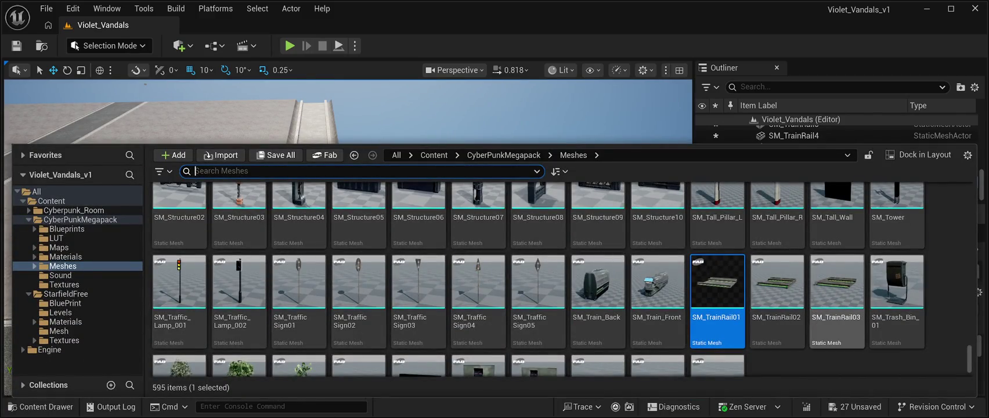
{"action": "scroll", "coordinate": [836, 278], "scroll_direction": "down", "scroll_amount": 2}
{"action": "scroll", "coordinate": [659, 345], "scroll_direction": "down", "scroll_amount": 2}
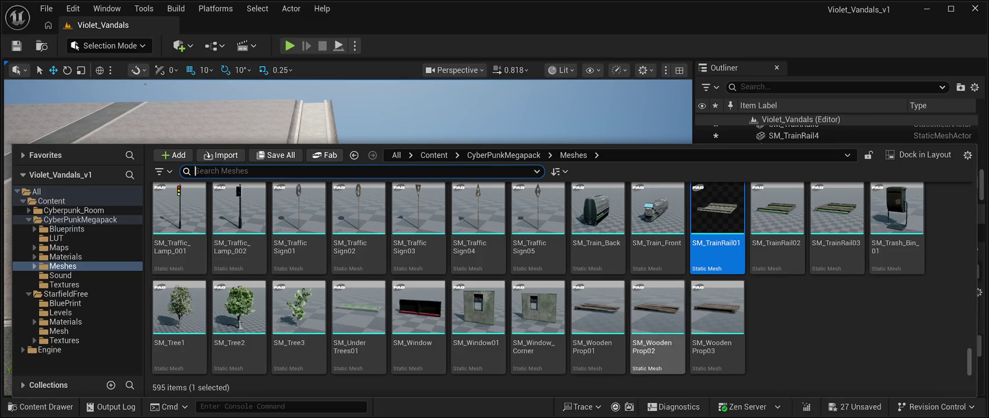
{"action": "scroll", "coordinate": [538, 273], "scroll_direction": "up", "scroll_amount": 10}
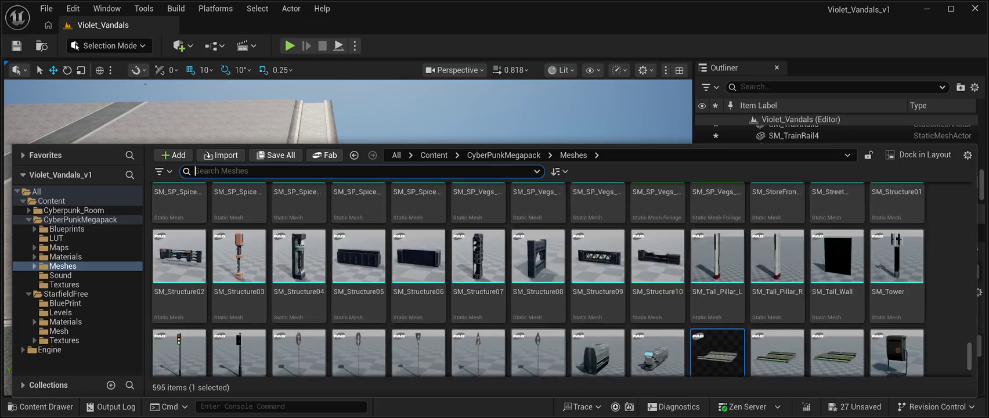
{"action": "scroll", "coordinate": [538, 273], "scroll_direction": "up", "scroll_amount": 4}
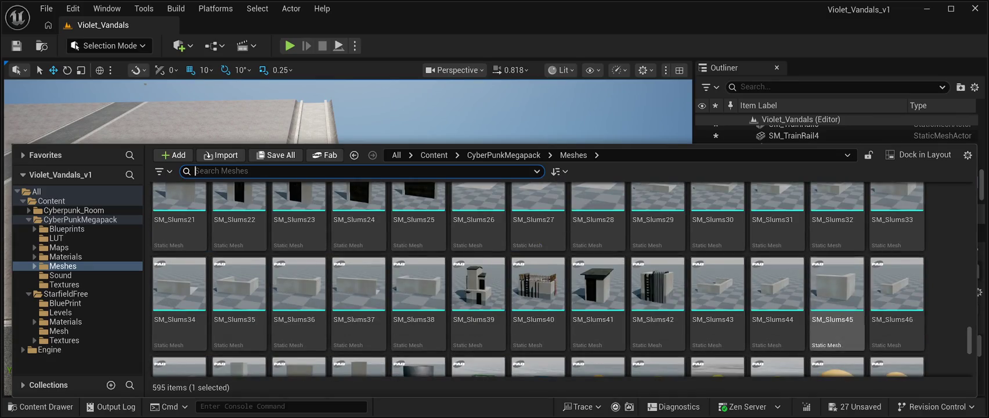
{"action": "scroll", "coordinate": [836, 291], "scroll_direction": "up", "scroll_amount": 1}
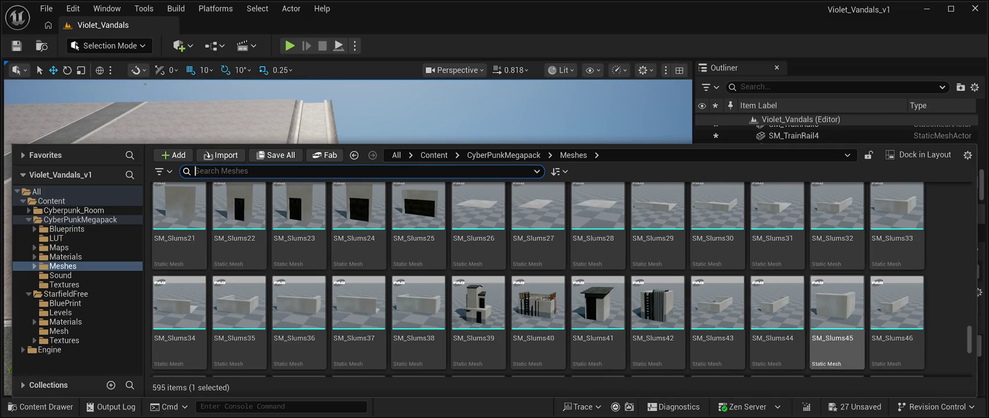
{"action": "scroll", "coordinate": [656, 325], "scroll_direction": "up", "scroll_amount": 1}
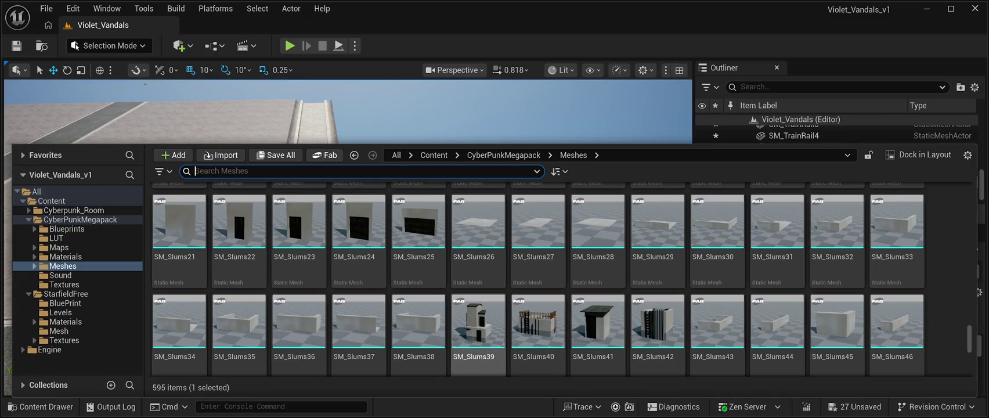
{"action": "scroll", "coordinate": [657, 337], "scroll_direction": "up", "scroll_amount": 10}
{"action": "scroll", "coordinate": [658, 337], "scroll_direction": "up", "scroll_amount": 10}
{"action": "scroll", "coordinate": [598, 290], "scroll_direction": "up", "scroll_amount": 3}
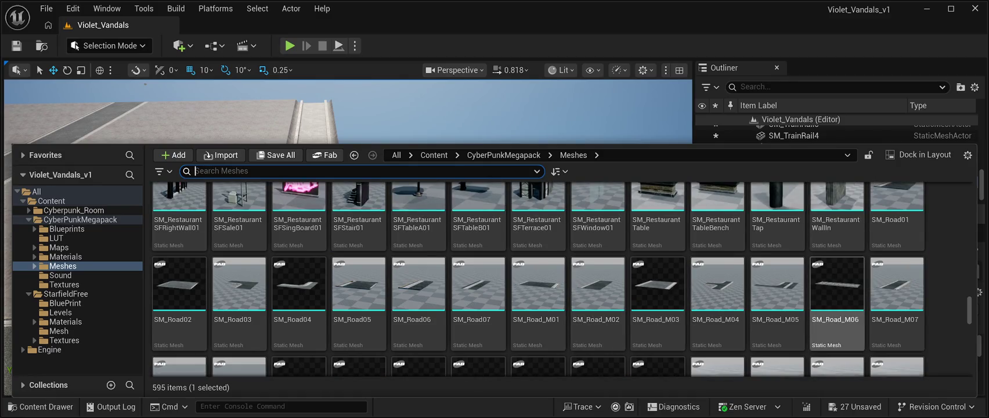
{"action": "scroll", "coordinate": [865, 290], "scroll_direction": "down", "scroll_amount": 2}
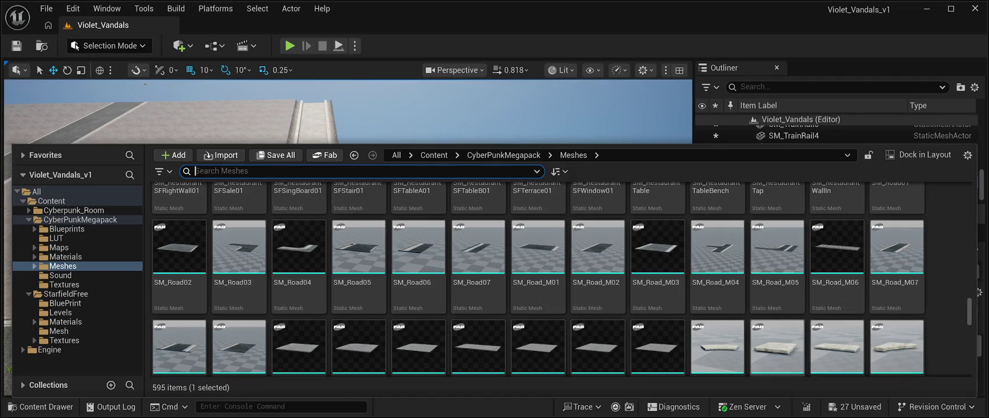
{"action": "mouse_move", "coordinate": [717, 347]}
{"action": "left_mouse_down"}
{"action": "mouse_move", "coordinate": [436, 188]}
{"action": "mouse_move", "coordinate": [428, 294]}
{"action": "left_mouse_up"}
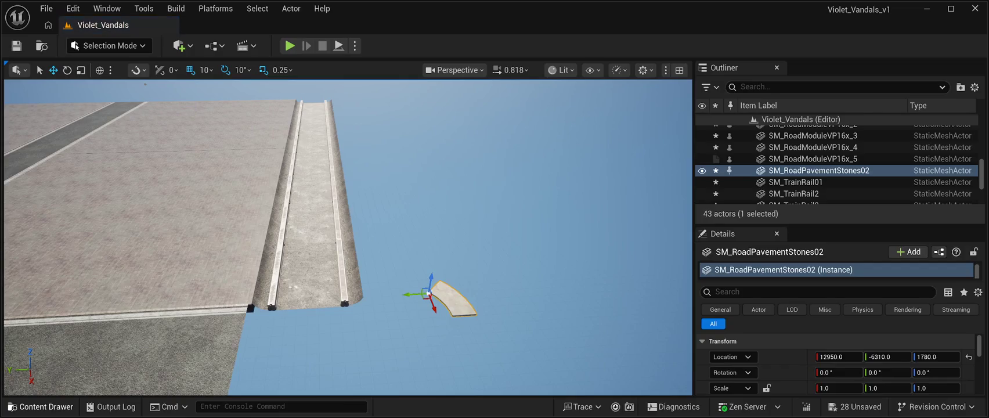
- Place three SM_RoadPavementStones01 tiles near the curb and frame the last one
{"action": "left_click", "coordinate": [41, 406]}
{"action": "mouse_move", "coordinate": [777, 346]}
{"action": "left_mouse_down"}
{"action": "mouse_move", "coordinate": [656, 181]}
{"action": "mouse_move", "coordinate": [537, 290]}
{"action": "left_mouse_up"}
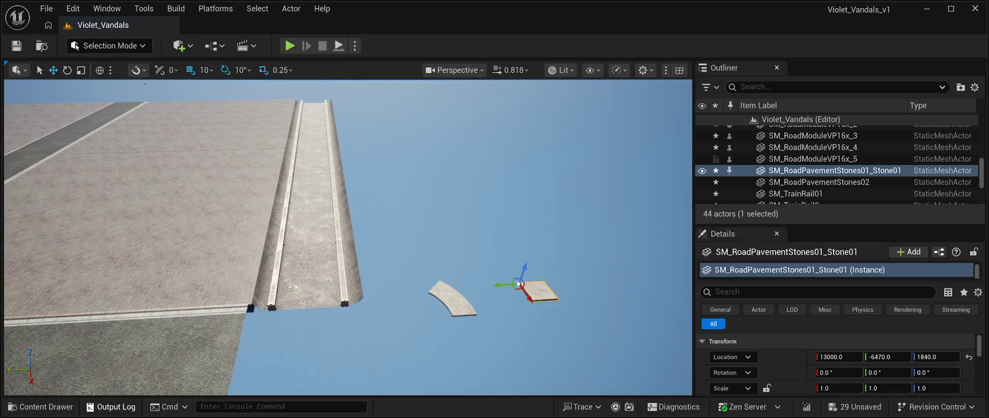
{"action": "key", "text": "ctrl+space"}
{"action": "mouse_move", "coordinate": [838, 346]}
{"action": "left_mouse_down"}
{"action": "mouse_move", "coordinate": [615, 174]}
{"action": "mouse_move", "coordinate": [476, 330]}
{"action": "left_mouse_up"}
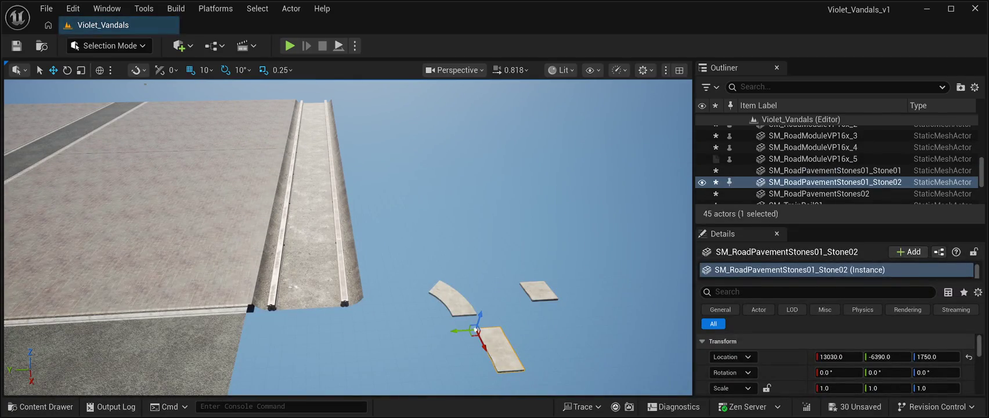
{"action": "left_click", "coordinate": [40, 406]}
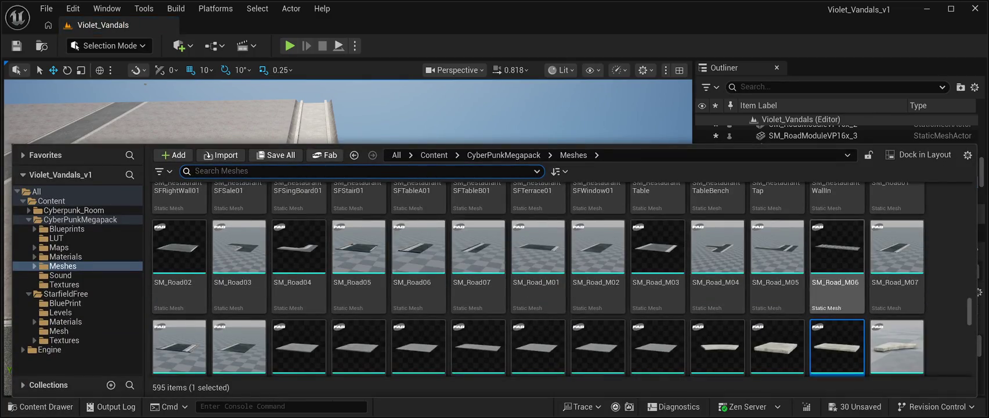
{"action": "mouse_move", "coordinate": [897, 347]}
{"action": "left_mouse_down"}
{"action": "mouse_move", "coordinate": [535, 174]}
{"action": "mouse_move", "coordinate": [558, 342]}
{"action": "mouse_move", "coordinate": [441, 297]}
{"action": "left_mouse_up"}
{"action": "key", "text": "f"}
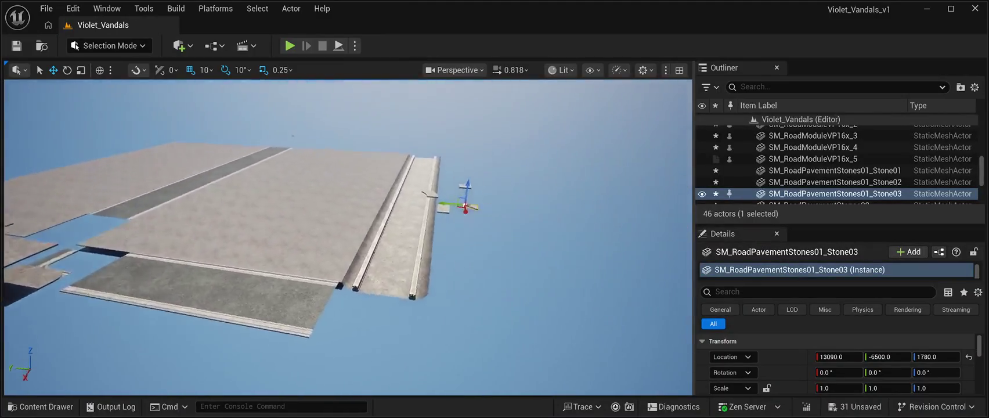
{"action": "mouse_move", "coordinate": [371, 232]}
{"action": "left_mouse_down"}
{"action": "mouse_move", "coordinate": [360, 249]}
{"action": "mouse_move", "coordinate": [354, 192]}
{"action": "mouse_move", "coordinate": [360, 281]}
{"action": "mouse_move", "coordinate": [337, 273]}
{"action": "left_mouse_up"}
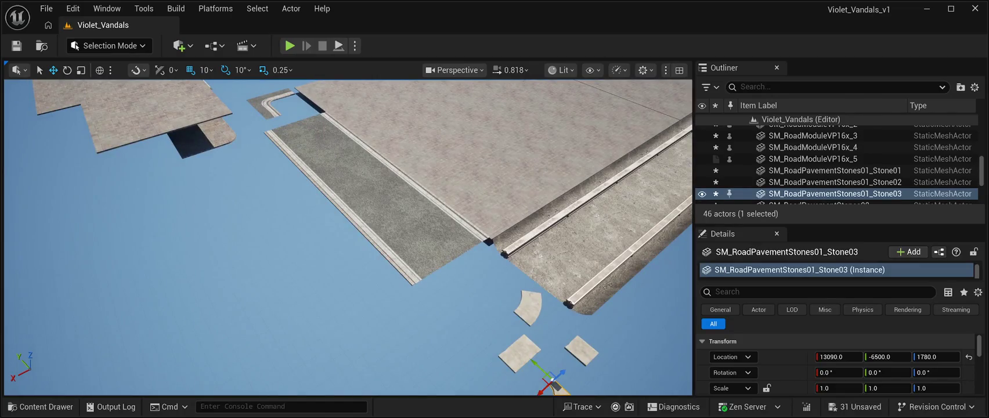
{"action": "key", "text": "ctrl+space"}
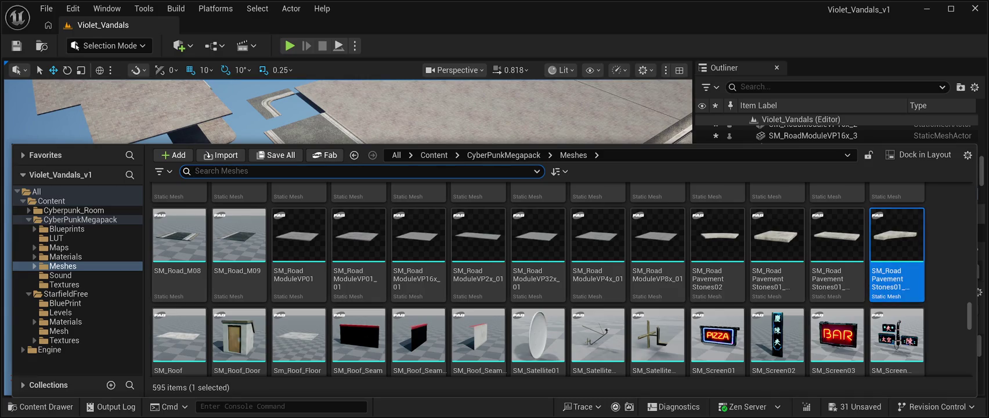
- Browse the road meshes, then close the library and select SM_RoadModuleVP16x_4 at the corner
{"action": "scroll", "coordinate": [478, 256], "scroll_direction": "up", "scroll_amount": 2}
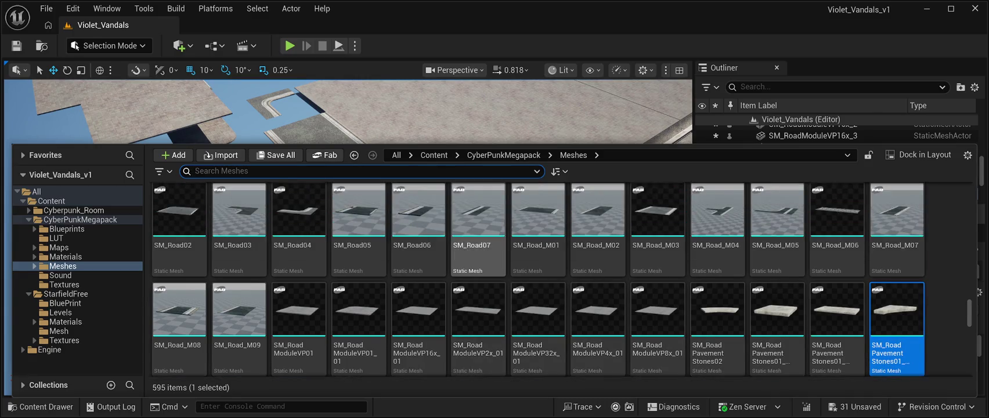
{"action": "scroll", "coordinate": [658, 256], "scroll_direction": "up", "scroll_amount": 1}
{"action": "scroll", "coordinate": [538, 278], "scroll_direction": "up", "scroll_amount": 3}
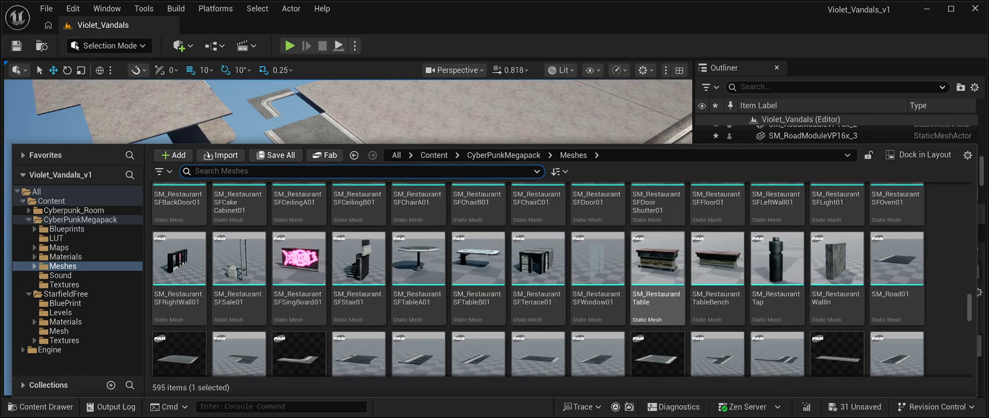
{"action": "scroll", "coordinate": [658, 278], "scroll_direction": "down", "scroll_amount": 1}
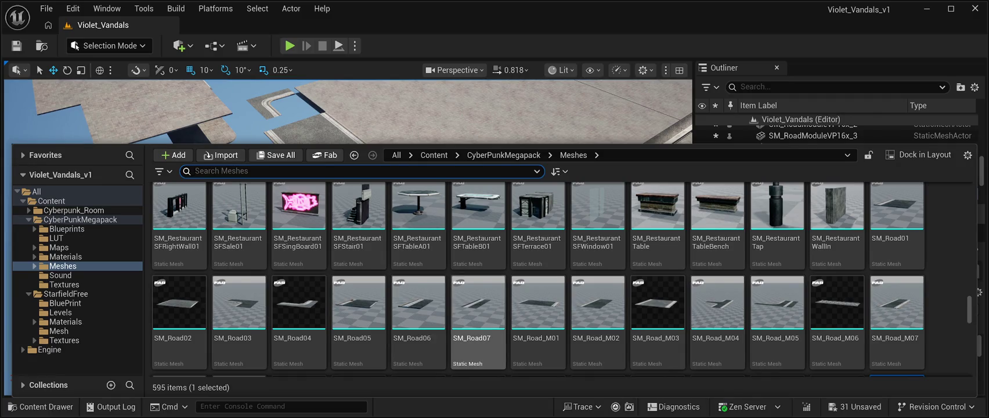
{"action": "scroll", "coordinate": [717, 325], "scroll_direction": "down", "scroll_amount": 2}
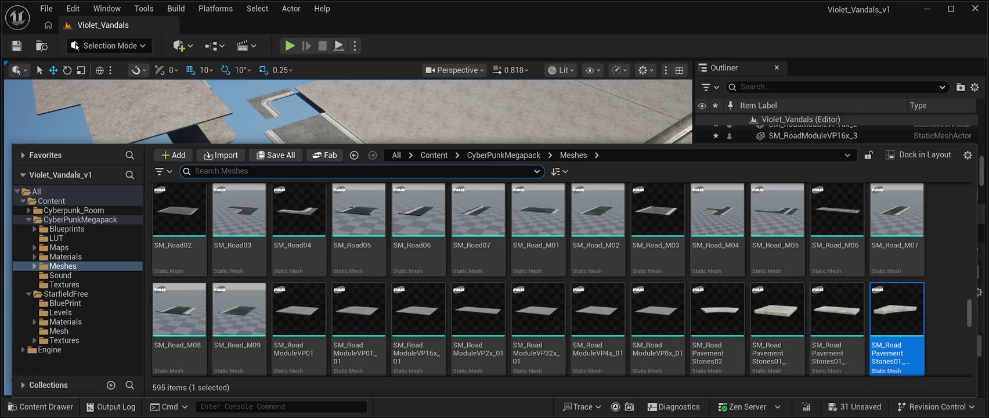
{"action": "left_click", "coordinate": [407, 110]}
{"action": "left_click", "coordinate": [493, 162]}
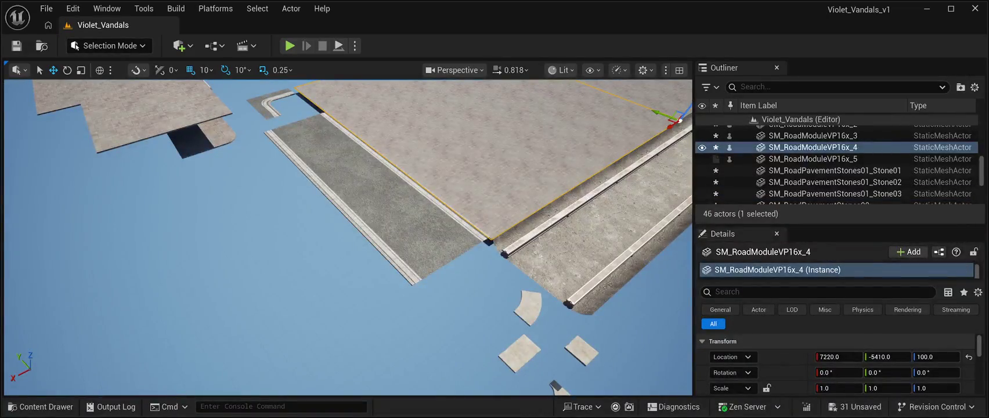
{"action": "left_click_drag", "start_coordinate": [348, 232], "coordinate": [348, 122]}
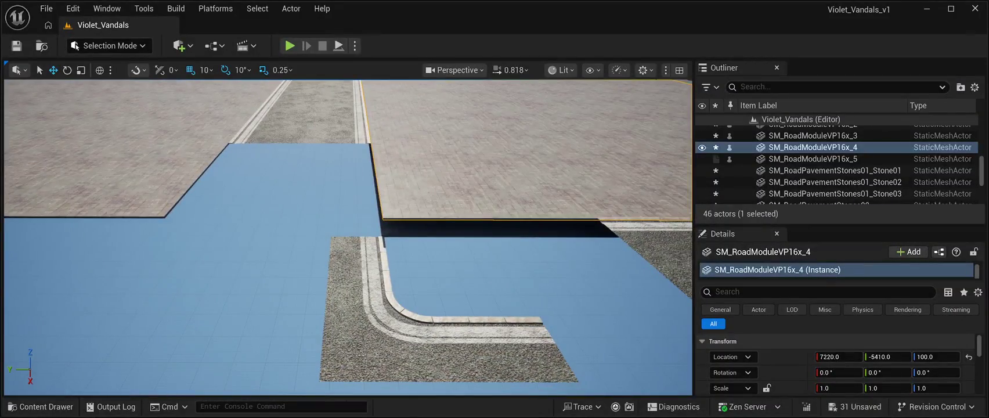
- Select SM_Road04, confirm height 100, and slide it along X to 10720
{"action": "left_click", "coordinate": [441, 342]}
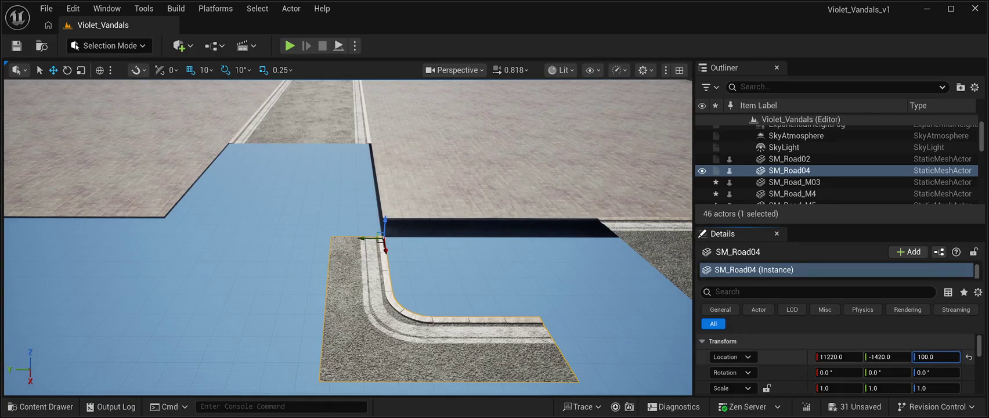
{"action": "key", "text": "Return"}
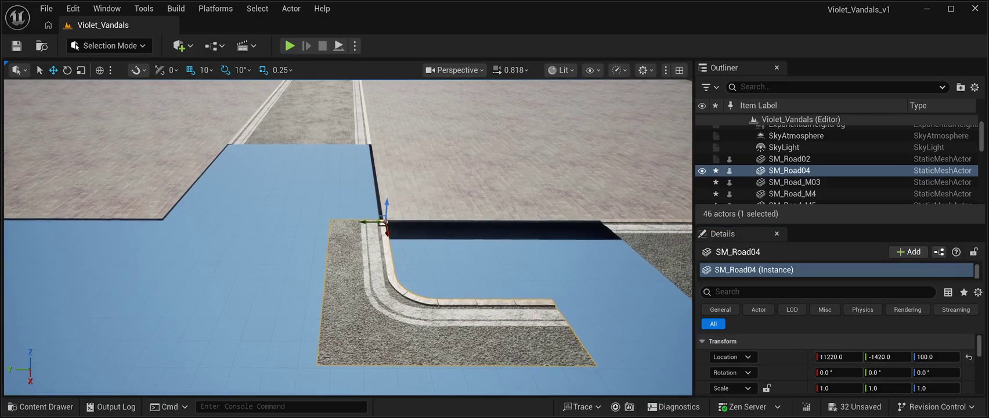
{"action": "left_click_drag", "start_coordinate": [349, 232], "coordinate": [342, 224]}
{"action": "left_click_drag", "start_coordinate": [409, 237], "coordinate": [407, 220]}
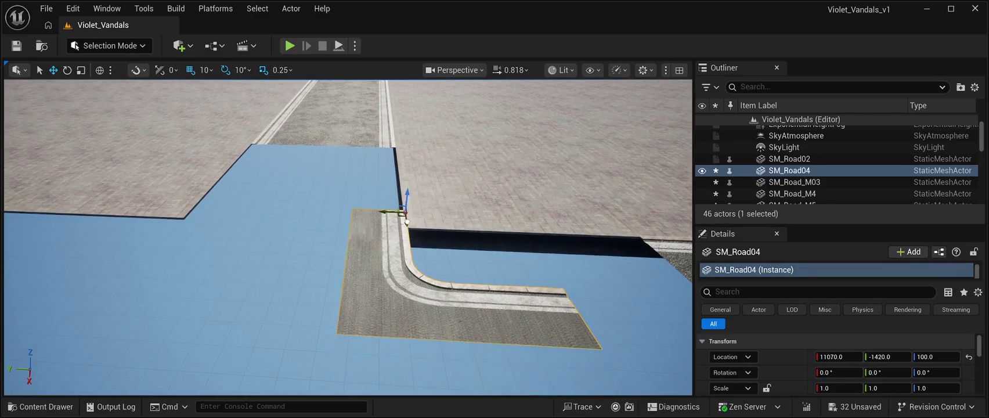
{"action": "left_click_drag", "start_coordinate": [409, 192], "coordinate": [410, 189]}
{"action": "left_click_drag", "start_coordinate": [349, 232], "coordinate": [282, 226]}
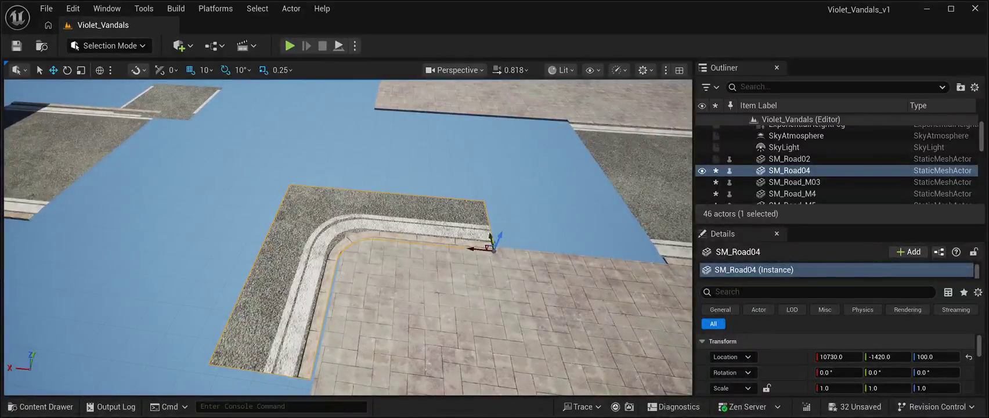
{"action": "mouse_move", "coordinate": [473, 249]}
{"action": "left_mouse_down"}
{"action": "mouse_move", "coordinate": [467, 228]}
{"action": "mouse_move", "coordinate": [290, 206]}
{"action": "left_mouse_up"}
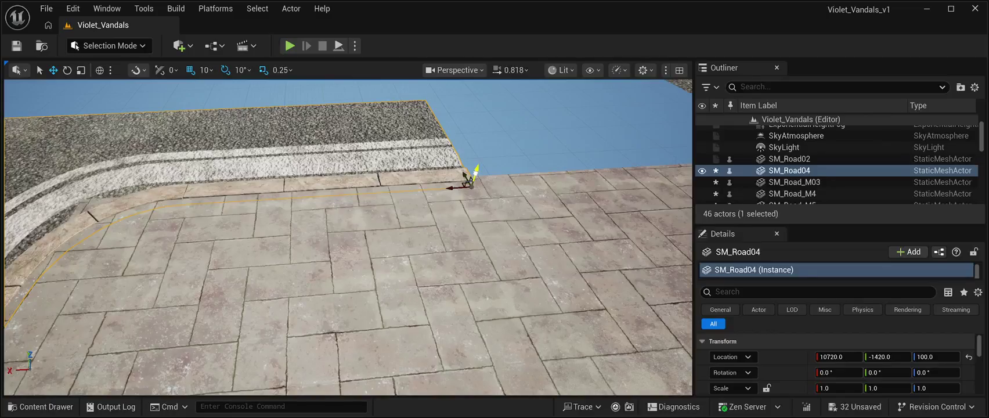
- Raise the corner piece to height 110 so its curb meets the pavement
{"action": "left_click_drag", "start_coordinate": [475, 172], "coordinate": [478, 165]}
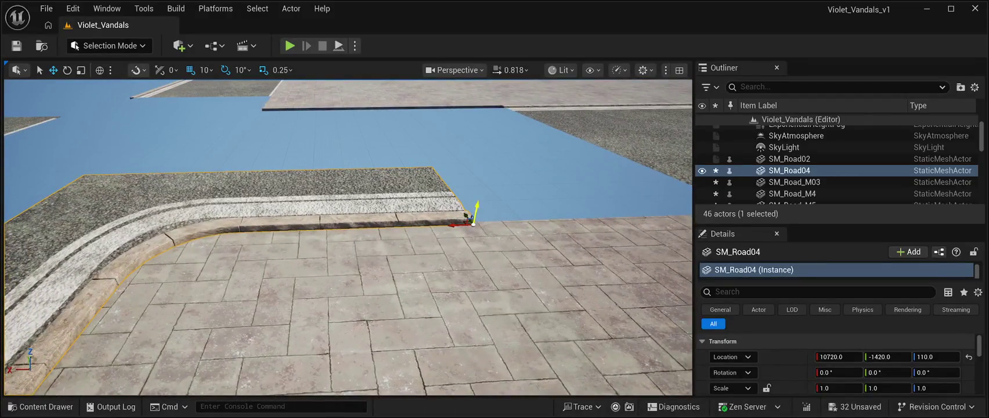
{"action": "key", "text": "End"}
{"action": "key", "text": "End"}
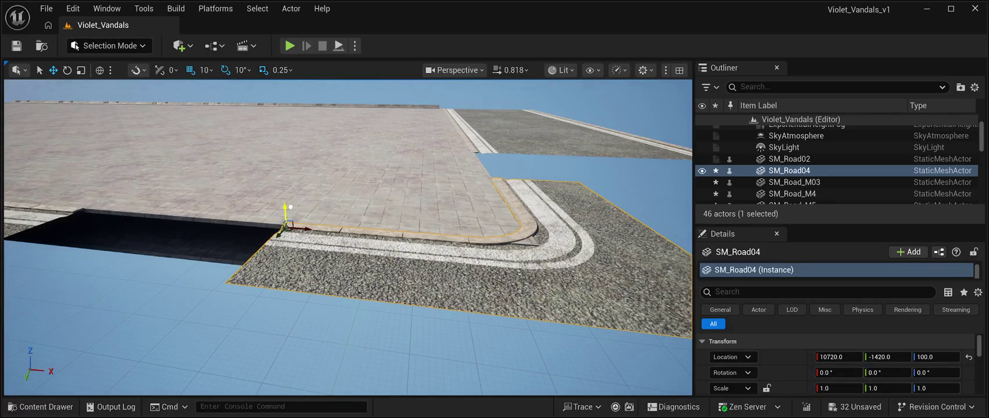
{"action": "left_click_drag", "start_coordinate": [289, 204], "coordinate": [289, 202]}
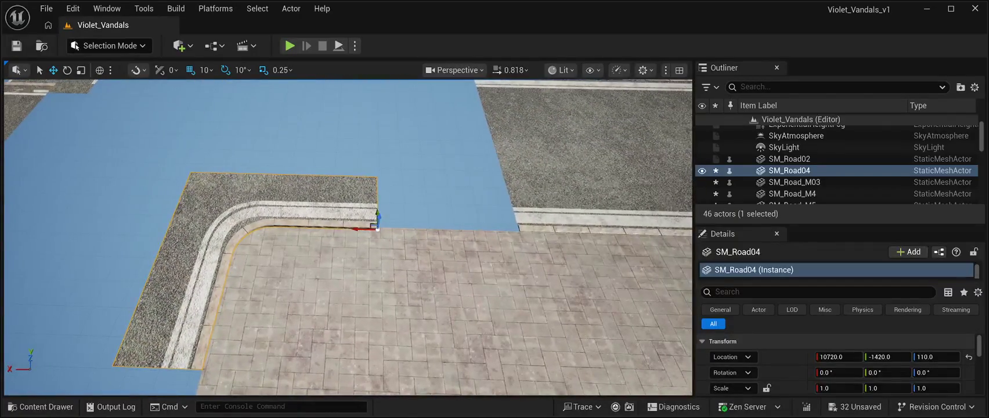
{"action": "left_click_drag", "start_coordinate": [377, 216], "coordinate": [380, 218]}
- Scroll the CyberPunkMegapack Meshes folder's 595 items down to the SM_RoadPavementStones01 assets
{"action": "key", "text": "ctrl+space"}
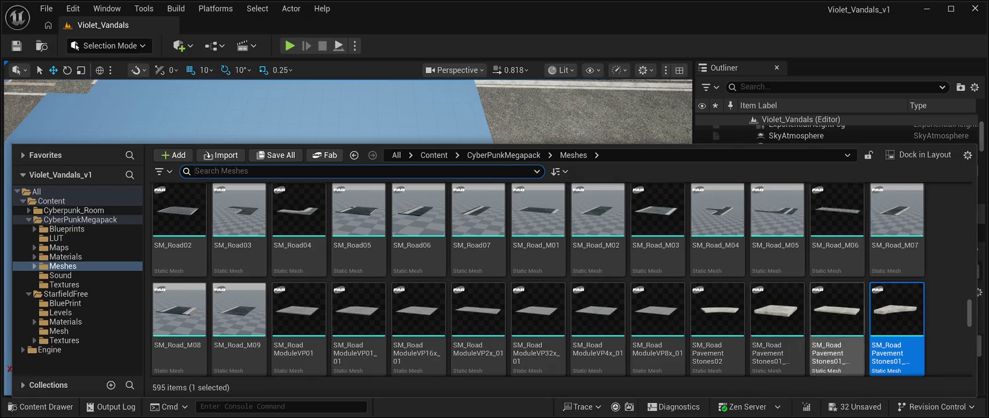
{"action": "scroll", "coordinate": [598, 279], "scroll_direction": "up", "scroll_amount": 2}
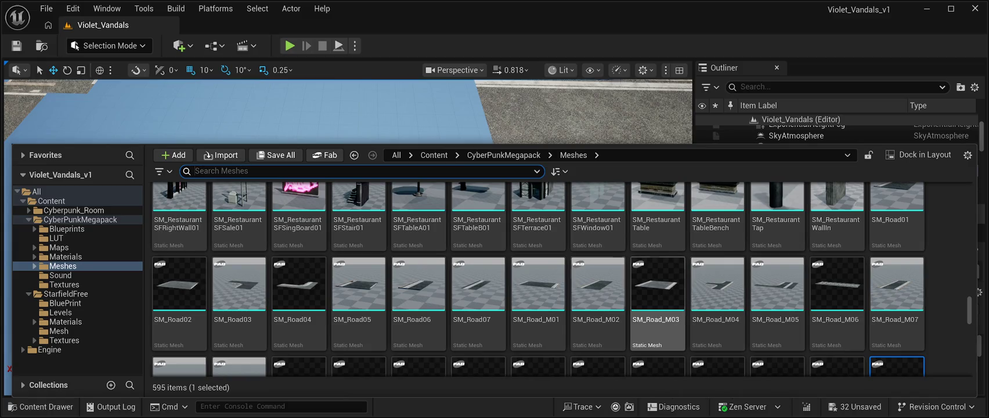
{"action": "scroll", "coordinate": [598, 261], "scroll_direction": "up", "scroll_amount": 1}
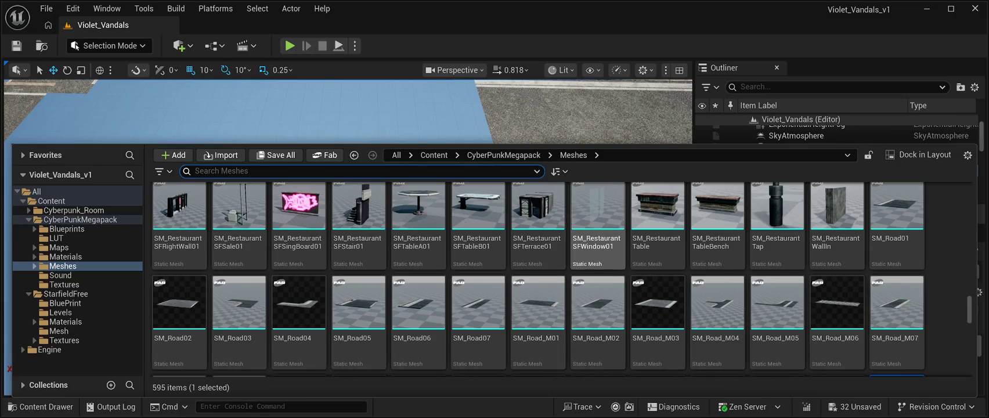
{"action": "scroll", "coordinate": [658, 325], "scroll_direction": "down", "scroll_amount": 3}
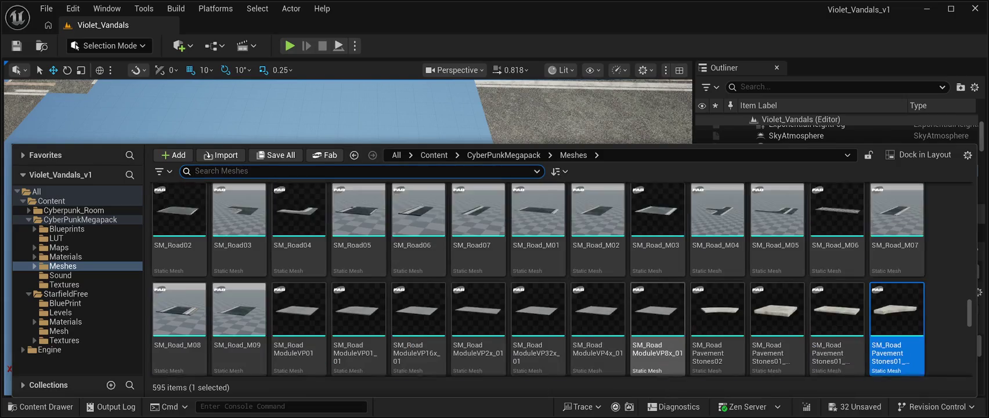
{"action": "scroll", "coordinate": [658, 325], "scroll_direction": "down", "scroll_amount": 3}
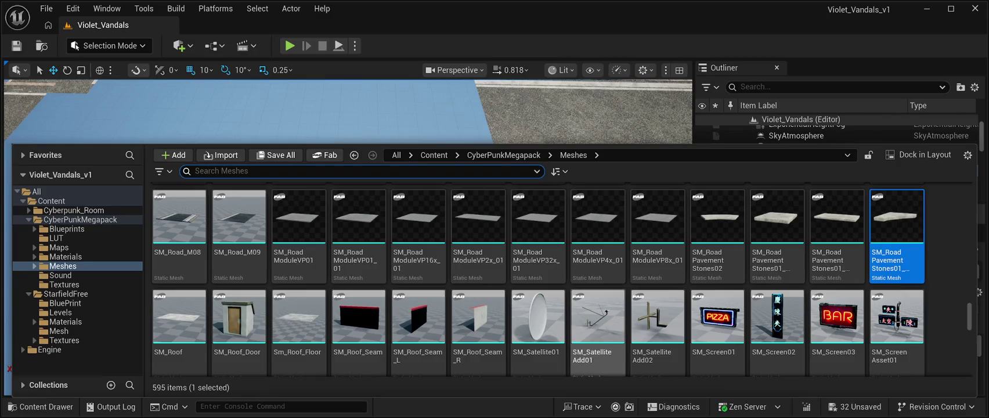
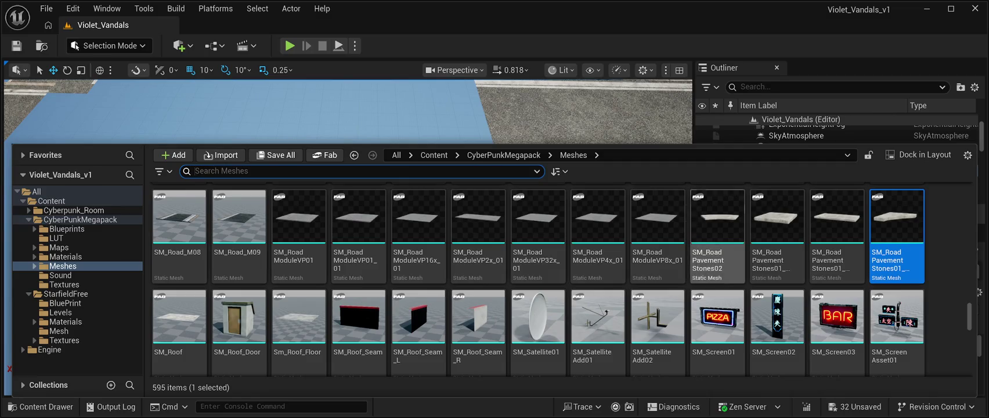
- Browse the remaining CyberPunkMegapack meshes, close the Content Drawer and frame the SM_Road_M05 corner piece
{"action": "scroll", "coordinate": [718, 261], "scroll_direction": "down", "scroll_amount": 5}
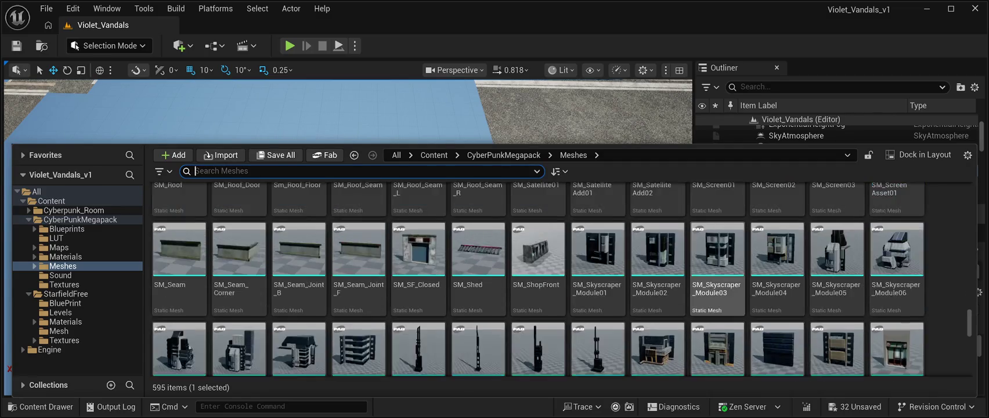
{"action": "scroll", "coordinate": [717, 261], "scroll_direction": "down", "scroll_amount": 5}
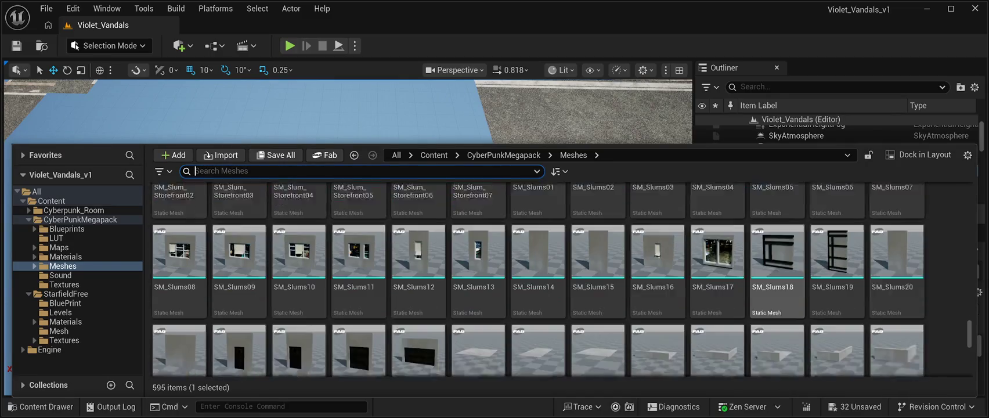
{"action": "scroll", "coordinate": [538, 278], "scroll_direction": "down", "scroll_amount": 3}
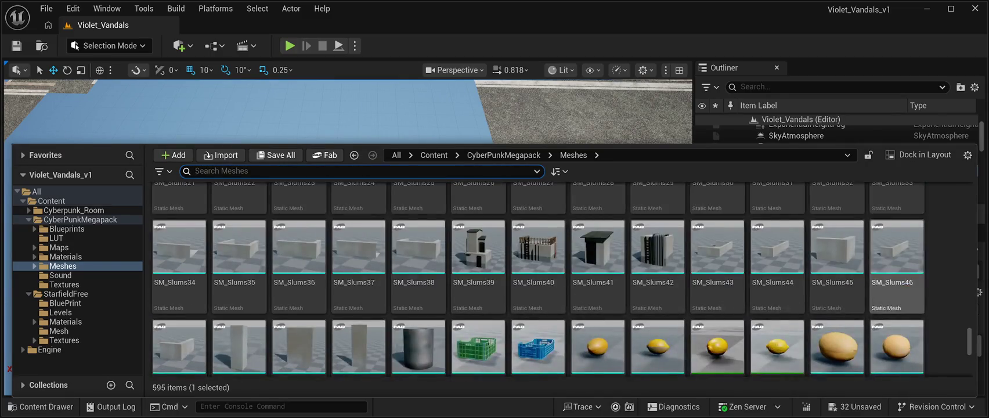
{"action": "scroll", "coordinate": [418, 273], "scroll_direction": "down", "scroll_amount": 3}
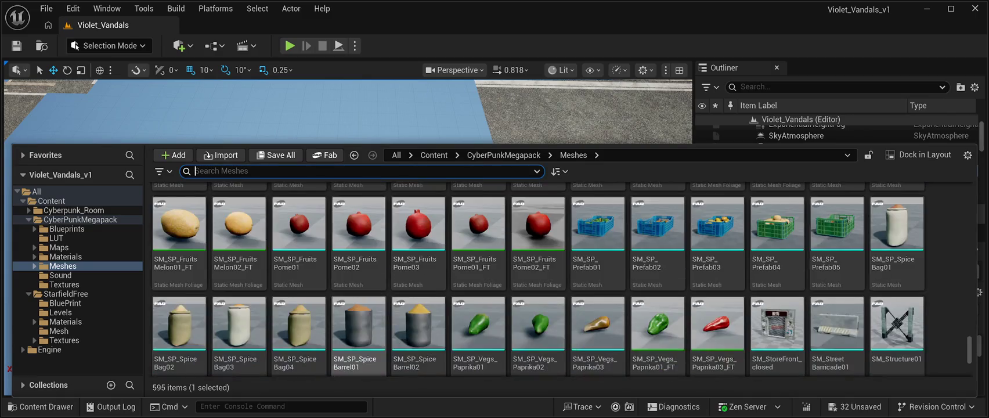
{"action": "scroll", "coordinate": [418, 272], "scroll_direction": "down", "scroll_amount": 2}
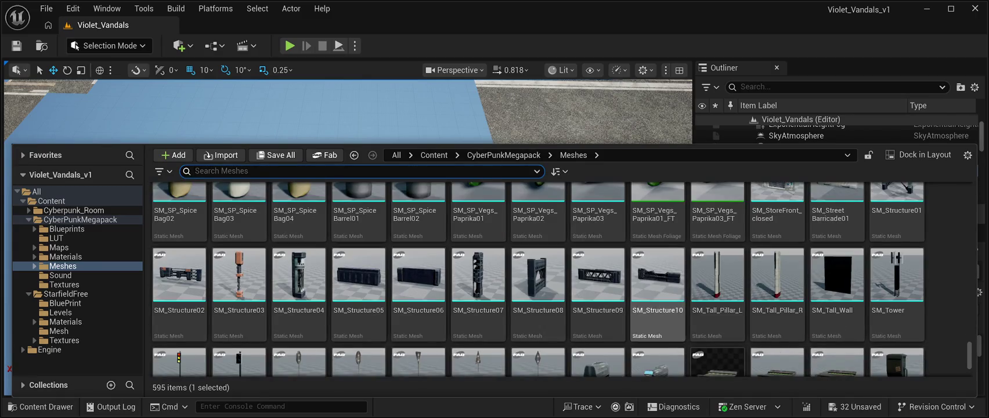
{"action": "scroll", "coordinate": [897, 314], "scroll_direction": "down", "scroll_amount": 1}
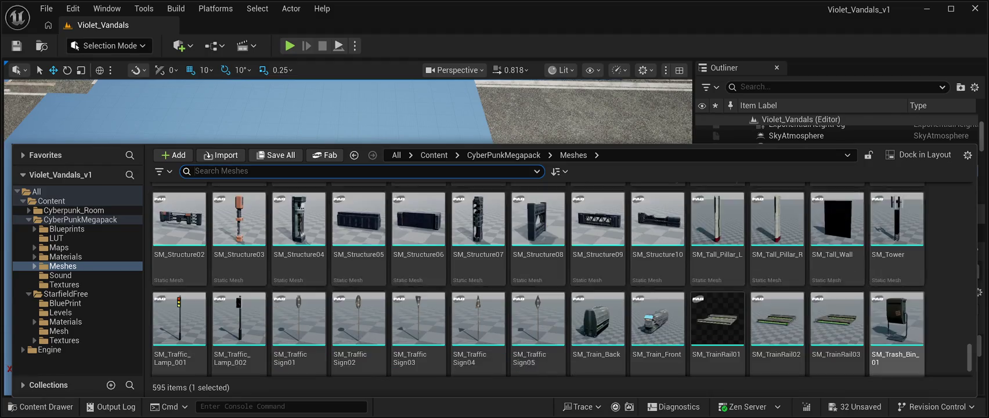
{"action": "scroll", "coordinate": [537, 279], "scroll_direction": "down", "scroll_amount": 2}
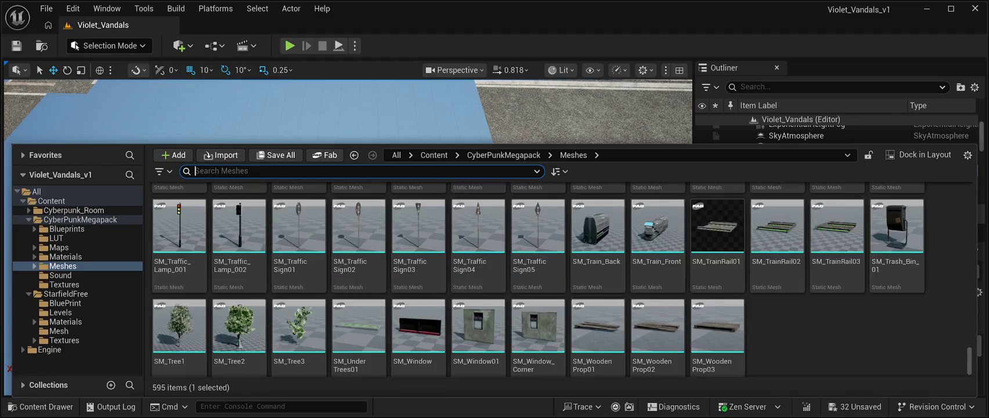
{"action": "scroll", "coordinate": [537, 278], "scroll_direction": "down", "scroll_amount": 1}
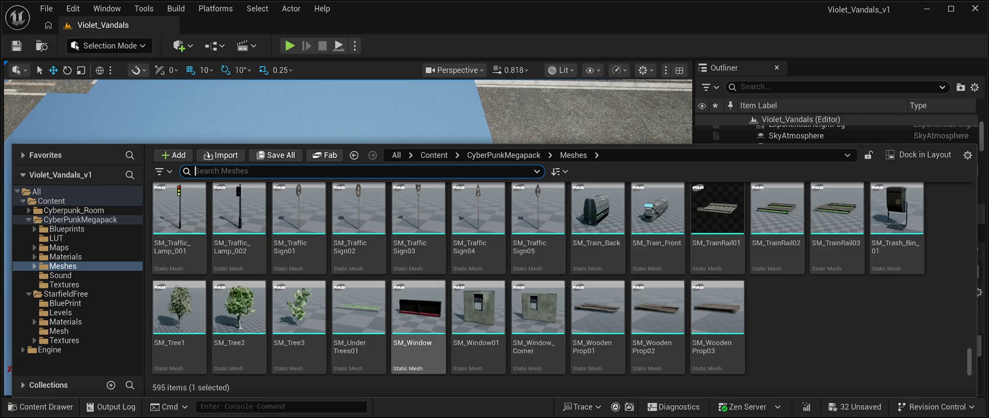
{"action": "scroll", "coordinate": [418, 314], "scroll_direction": "up", "scroll_amount": 2}
{"action": "scroll", "coordinate": [537, 278], "scroll_direction": "up", "scroll_amount": 4}
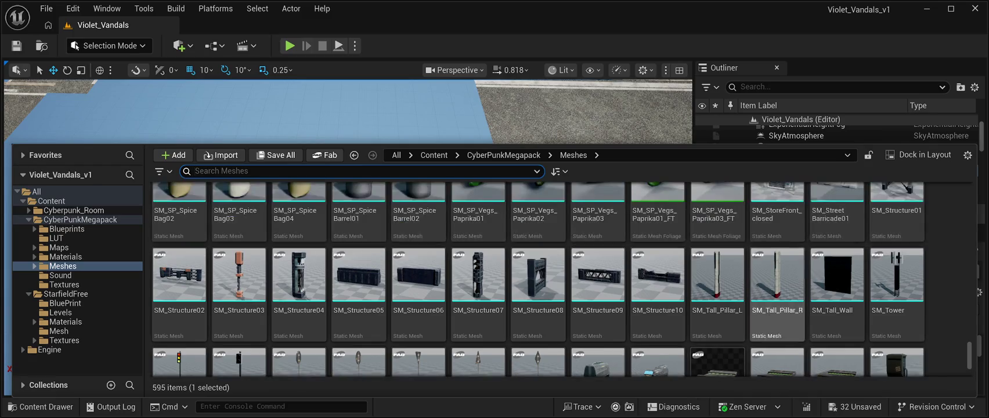
{"action": "scroll", "coordinate": [658, 325], "scroll_direction": "up", "scroll_amount": 11}
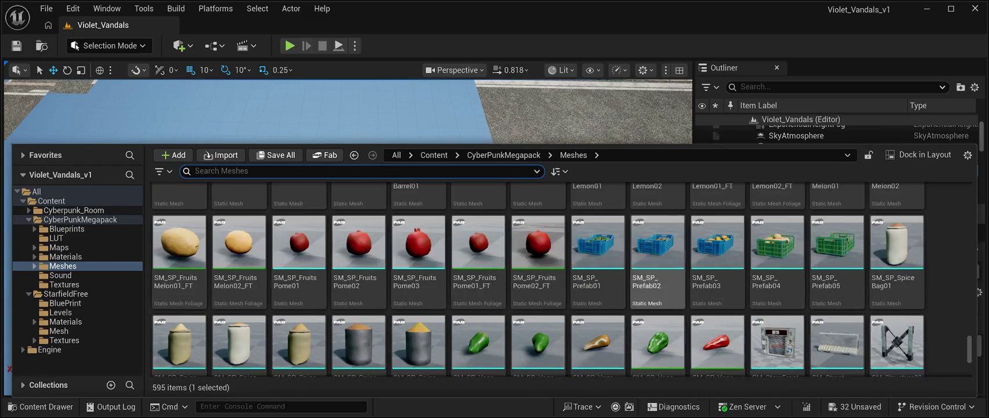
{"action": "scroll", "coordinate": [658, 325], "scroll_direction": "up", "scroll_amount": 4}
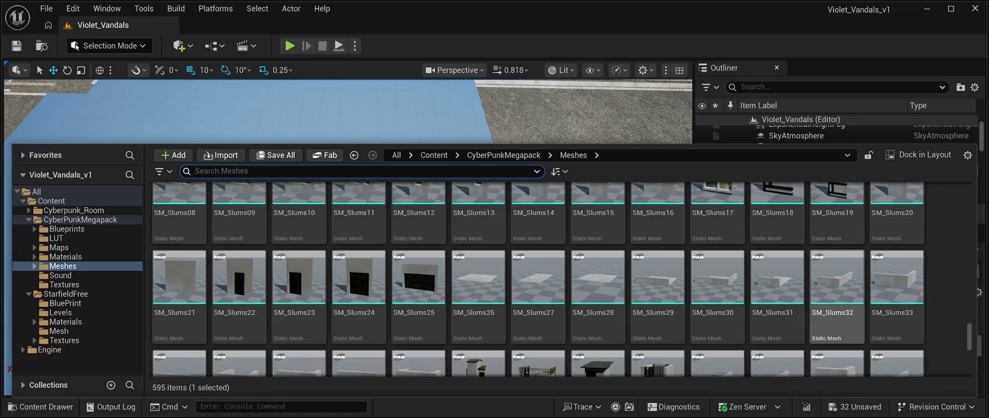
{"action": "scroll", "coordinate": [836, 296], "scroll_direction": "up", "scroll_amount": 1}
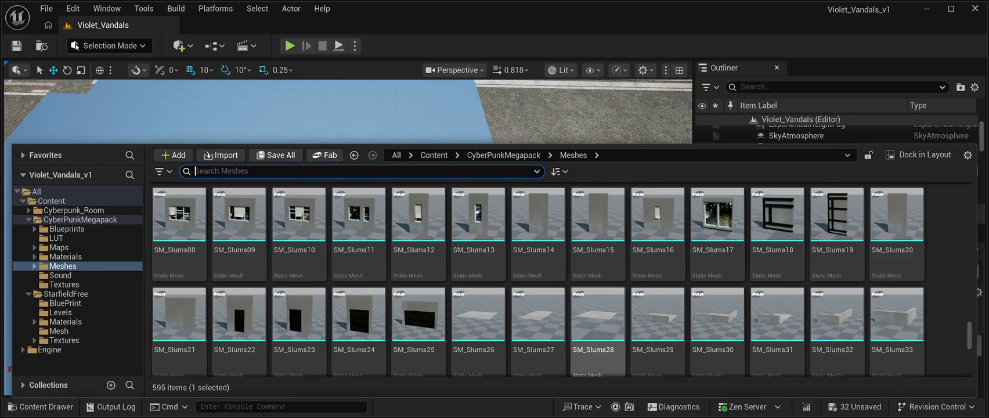
{"action": "scroll", "coordinate": [598, 325], "scroll_direction": "up", "scroll_amount": 5}
{"action": "scroll", "coordinate": [778, 325], "scroll_direction": "up", "scroll_amount": 10}
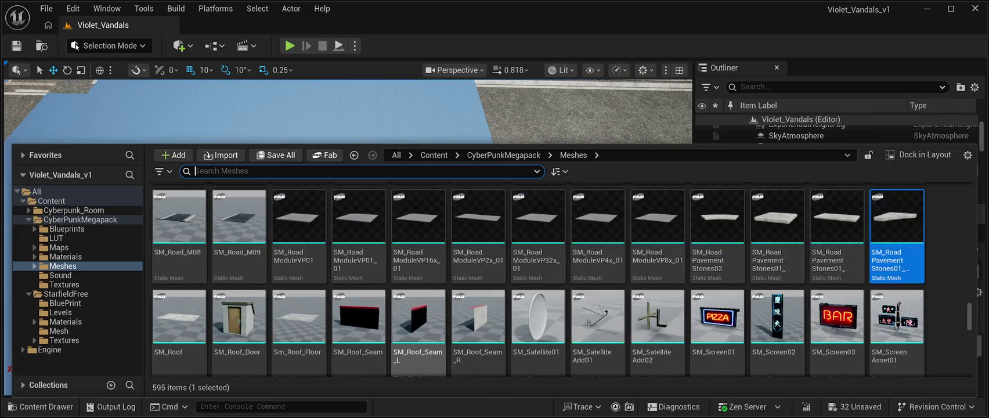
{"action": "scroll", "coordinate": [418, 325], "scroll_direction": "up", "scroll_amount": 4}
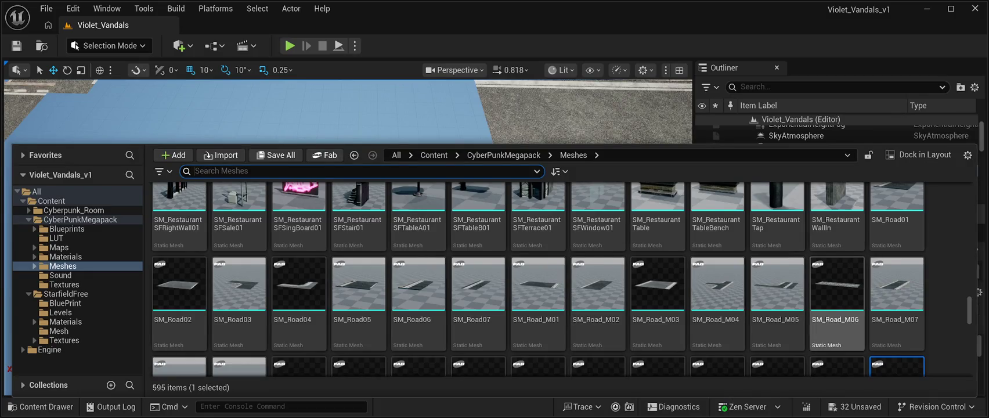
{"action": "scroll", "coordinate": [836, 301], "scroll_direction": "up", "scroll_amount": 1}
{"action": "scroll", "coordinate": [836, 296], "scroll_direction": "up", "scroll_amount": 2}
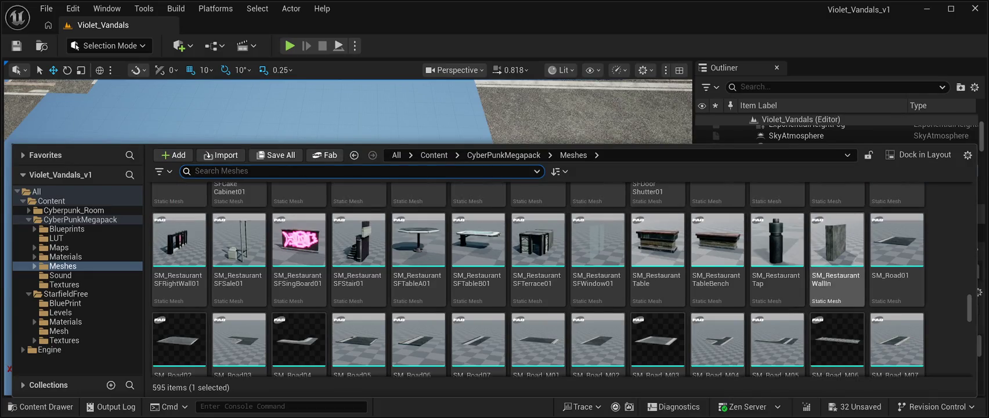
{"action": "scroll", "coordinate": [836, 296], "scroll_direction": "down", "scroll_amount": 2}
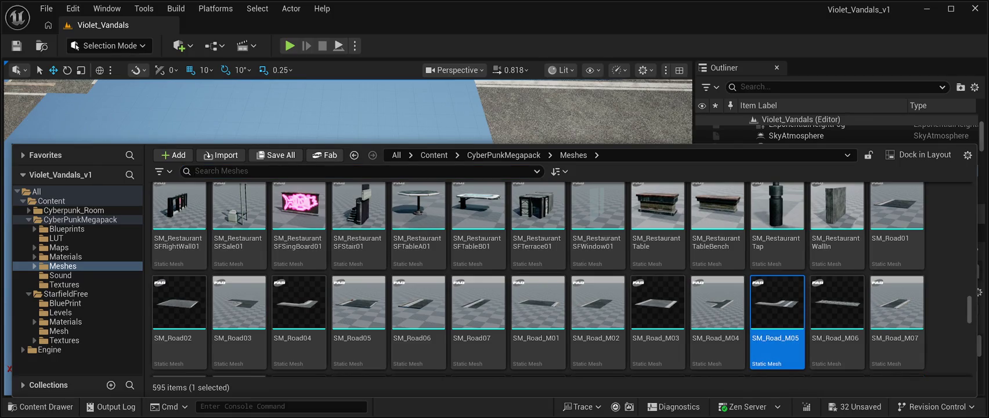
{"action": "key", "text": "ctrl+space"}
{"action": "key", "text": "f"}
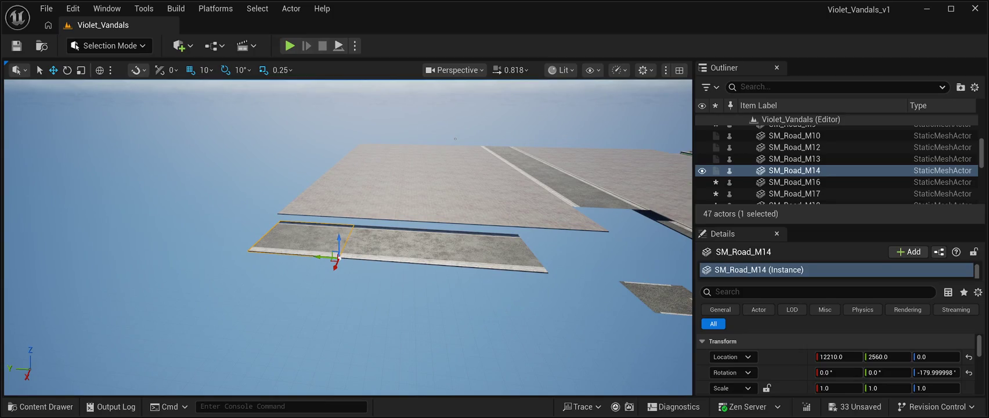
- Select SM_Road_M12, M13 and M14 together, set their Location Z to 110, and frame them
{"action": "left_click", "coordinate": [386, 241], "text": "ctrl"}
{"action": "left_click", "coordinate": [545, 268], "text": "ctrl"}
{"action": "type", "text": "110"}
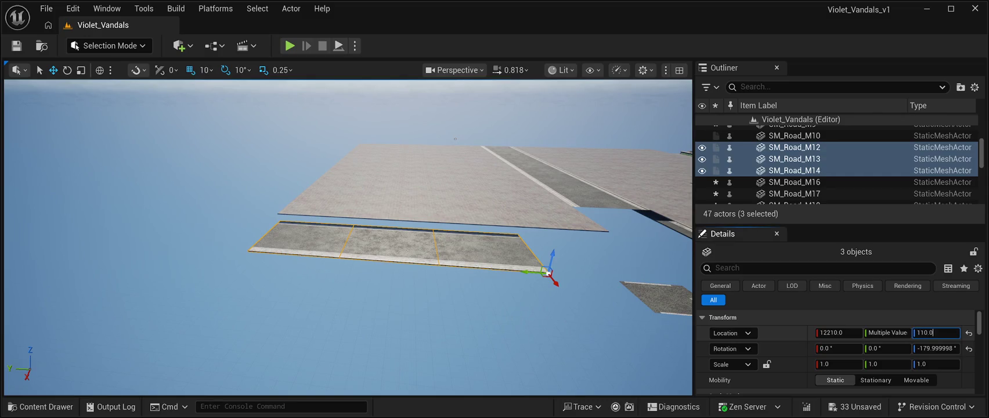
{"action": "key", "text": "Return"}
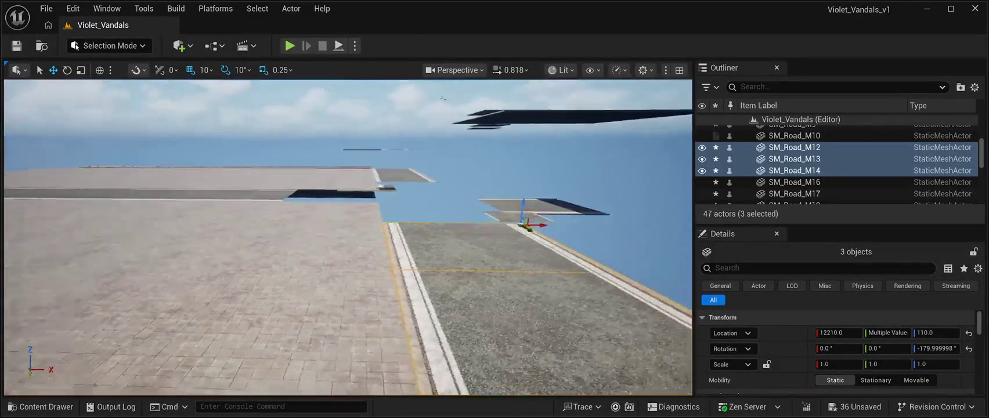
{"action": "key", "text": "f"}
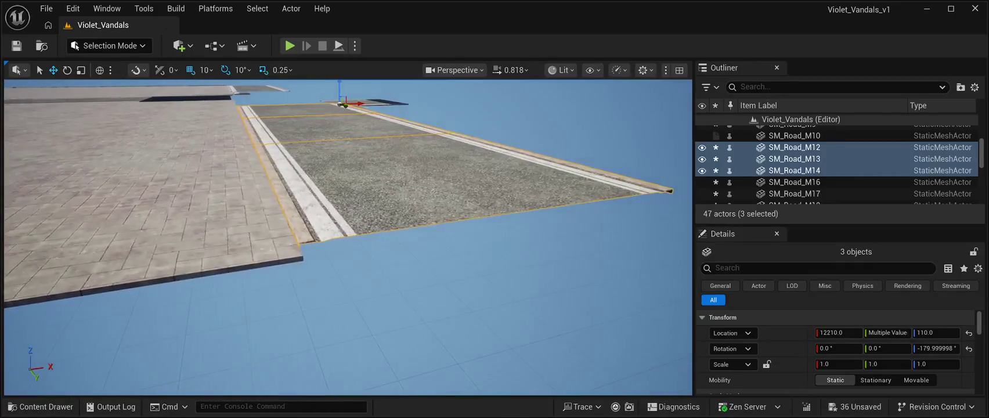
- Slide SM_Road_M14 and SM_Road_M13 along Y to close the seams between slabs
{"action": "left_click", "coordinate": [794, 170]}
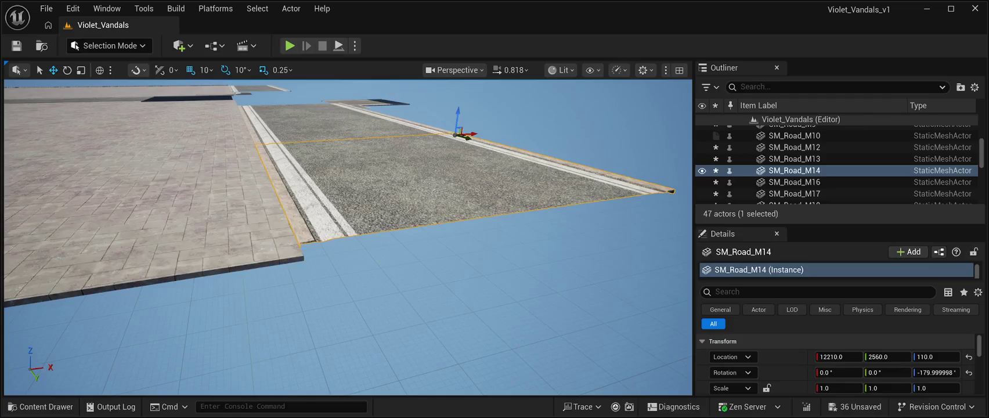
{"action": "mouse_move", "coordinate": [467, 137]}
{"action": "left_mouse_down"}
{"action": "mouse_move", "coordinate": [457, 140]}
{"action": "mouse_move", "coordinate": [580, 140]}
{"action": "left_mouse_up"}
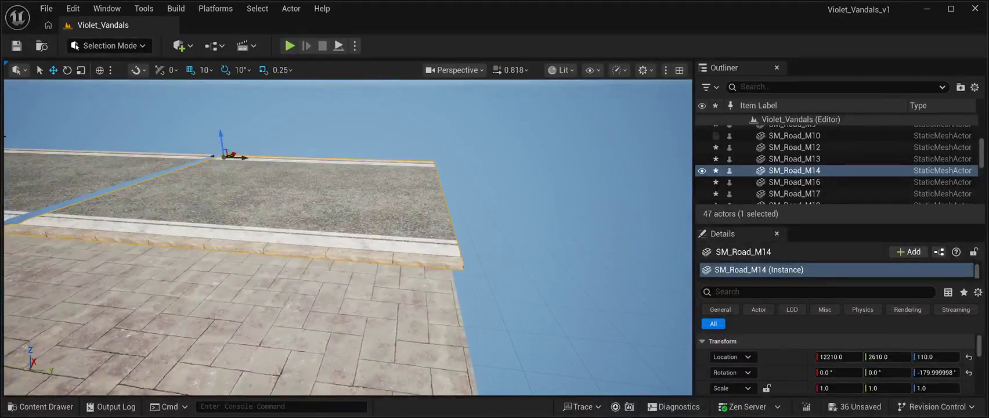
{"action": "mouse_move", "coordinate": [244, 158]}
{"action": "left_mouse_down"}
{"action": "mouse_move", "coordinate": [241, 87]}
{"action": "mouse_move", "coordinate": [241, 146]}
{"action": "left_mouse_up"}
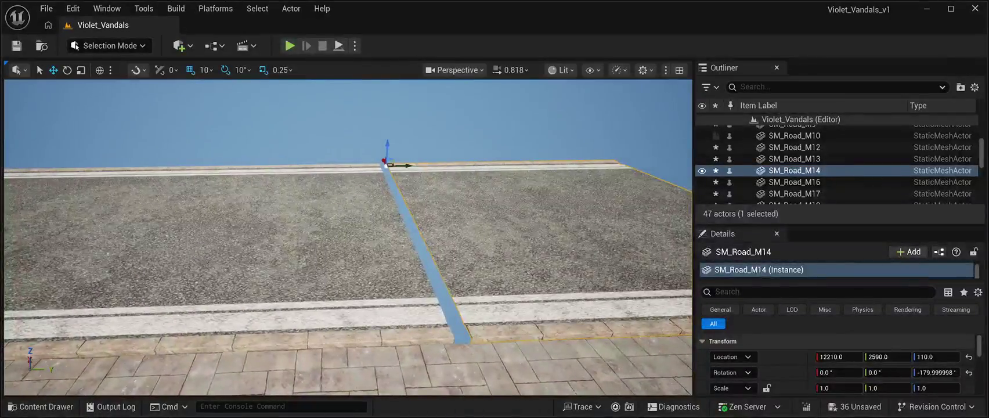
{"action": "left_click", "coordinate": [233, 244]}
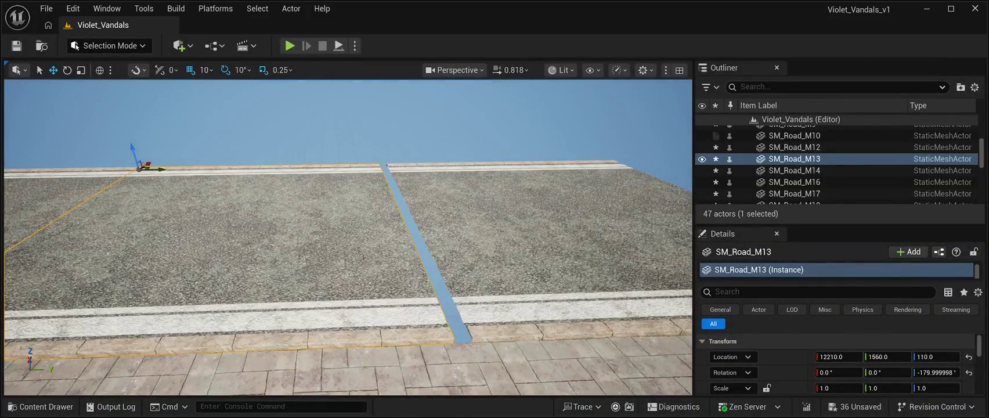
{"action": "left_click_drag", "start_coordinate": [165, 168], "coordinate": [172, 173]}
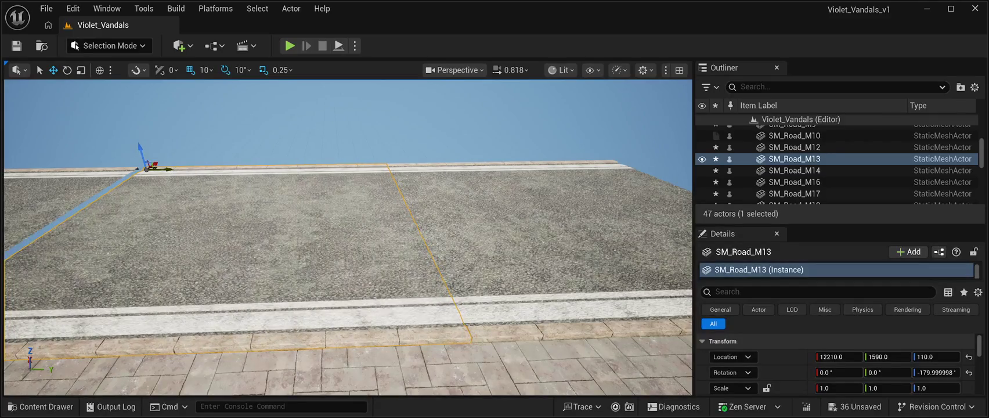
- Slide SM_Road_M12 along Y to 590 so it butts against its neighbour
{"action": "left_click", "coordinate": [349, 116]}
{"action": "left_click_drag", "start_coordinate": [349, 232], "coordinate": [349, 284]}
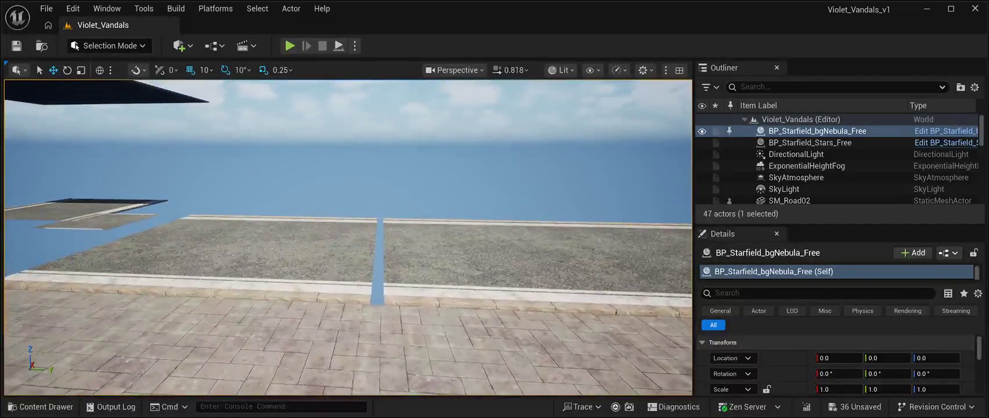
{"action": "left_click", "coordinate": [192, 249]}
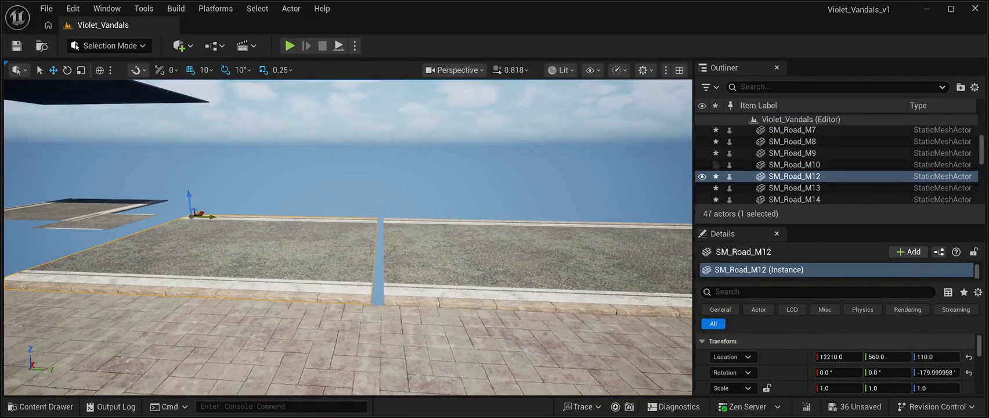
{"action": "left_click_drag", "start_coordinate": [200, 216], "coordinate": [204, 218]}
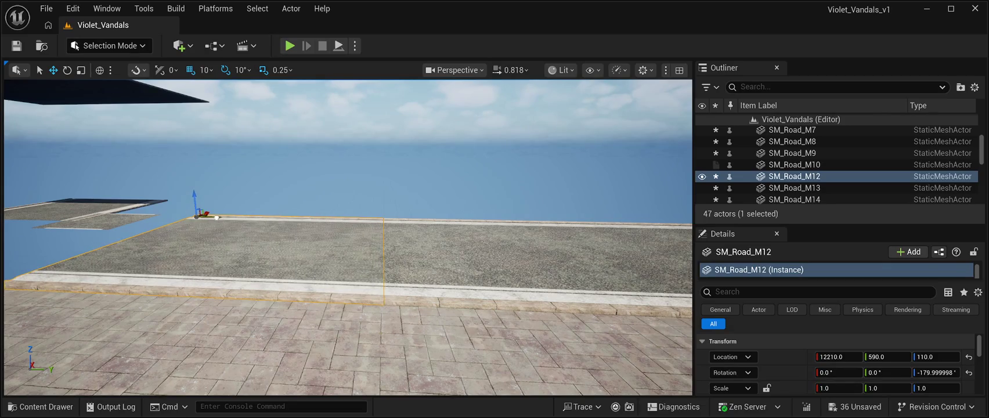
{"action": "left_click", "coordinate": [348, 145]}
{"action": "mouse_move", "coordinate": [349, 145]}
{"action": "left_mouse_down"}
{"action": "mouse_move", "coordinate": [418, 145]}
{"action": "mouse_move", "coordinate": [441, 192]}
{"action": "mouse_move", "coordinate": [441, 151]}
{"action": "mouse_move", "coordinate": [441, 224]}
{"action": "left_mouse_up"}
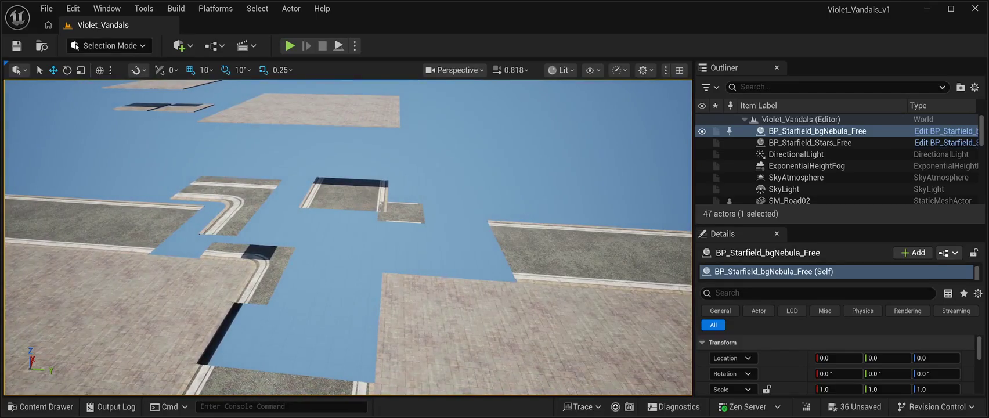
- Duplicate SM_Road04 as SM_Road5, rotate it -90° on Z, and move it to 11210, 90, 110
{"action": "left_click", "coordinate": [247, 272]}
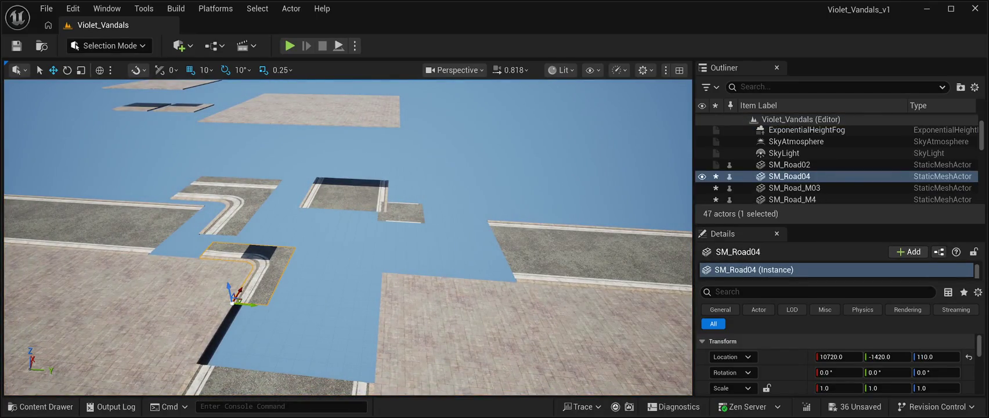
{"action": "key", "text": "ctrl+d"}
{"action": "left_click_drag", "start_coordinate": [238, 294], "coordinate": [355, 298]}
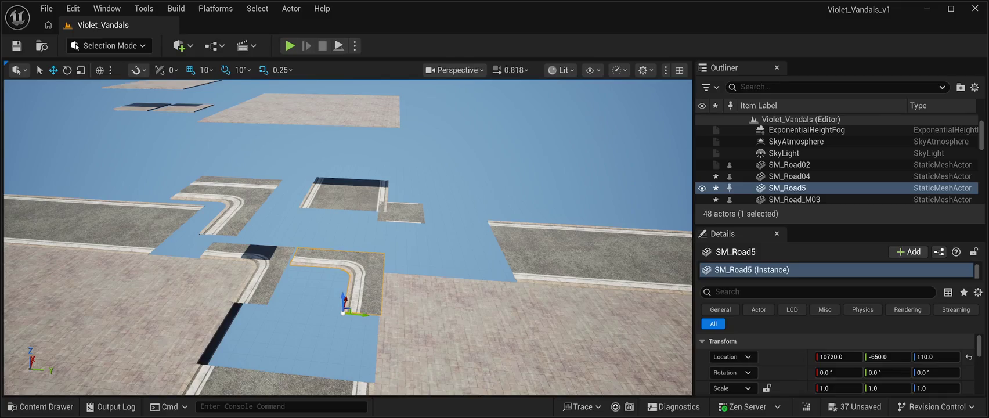
{"action": "key", "text": "e"}
{"action": "left_click_drag", "start_coordinate": [357, 294], "coordinate": [323, 302]}
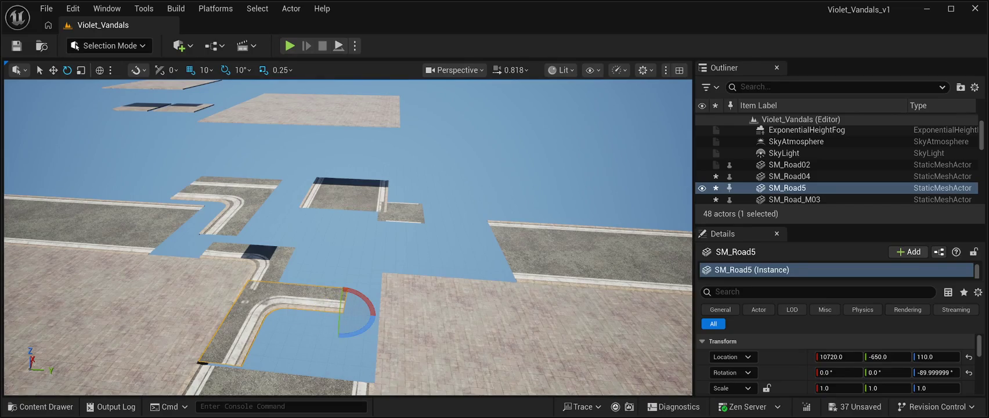
{"action": "key", "text": "w"}
{"action": "mouse_move", "coordinate": [360, 314]}
{"action": "left_mouse_down"}
{"action": "mouse_move", "coordinate": [475, 324]}
{"action": "mouse_move", "coordinate": [456, 293]}
{"action": "mouse_move", "coordinate": [469, 267]}
{"action": "mouse_move", "coordinate": [468, 174]}
{"action": "left_mouse_up"}
- Move the small SM_Road02 piece along Y into the road gap
{"action": "left_click", "coordinate": [468, 270]}
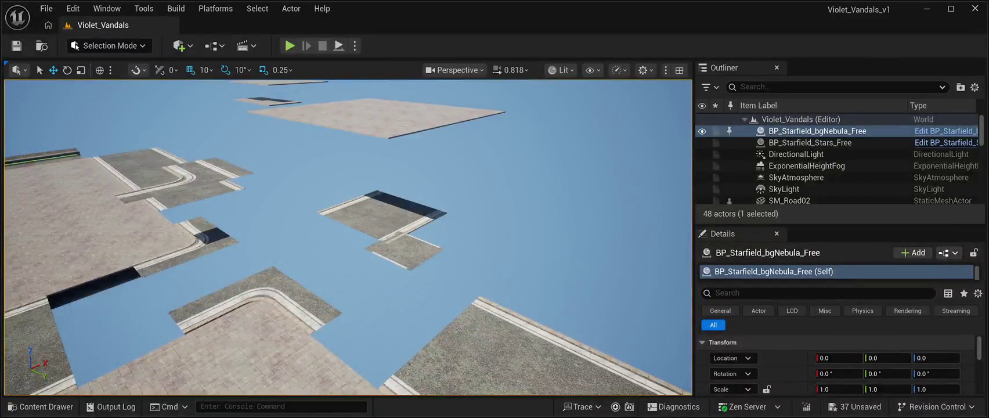
{"action": "left_click", "coordinate": [403, 249]}
{"action": "mouse_move", "coordinate": [415, 267]}
{"action": "left_mouse_down"}
{"action": "mouse_move", "coordinate": [281, 355]}
{"action": "mouse_move", "coordinate": [335, 328]}
{"action": "mouse_move", "coordinate": [351, 306]}
{"action": "mouse_move", "coordinate": [286, 284]}
{"action": "left_mouse_up"}
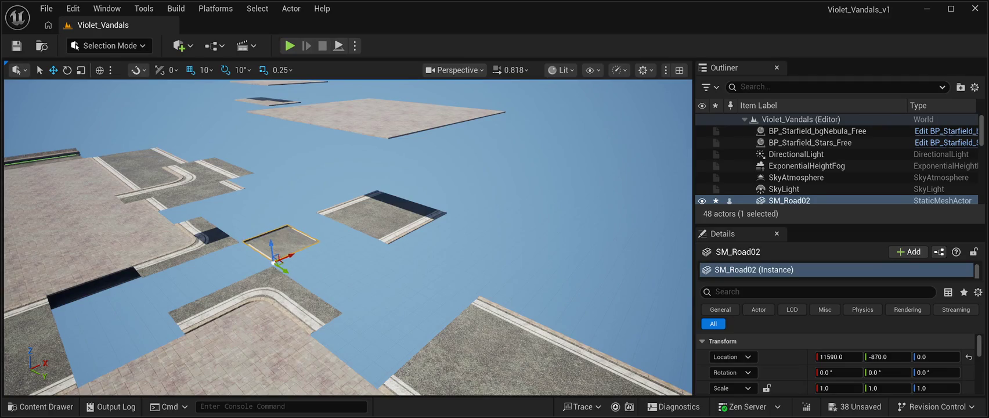
{"action": "left_click_drag", "start_coordinate": [295, 255], "coordinate": [195, 278]}
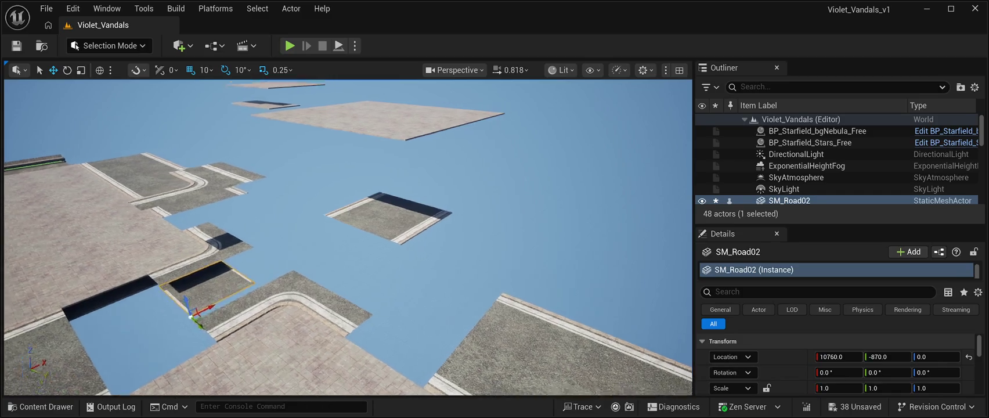
{"action": "scroll", "coordinate": [348, 238], "scroll_direction": "up", "scroll_amount": 5}
{"action": "scroll", "coordinate": [349, 238], "scroll_direction": "down", "scroll_amount": 3}
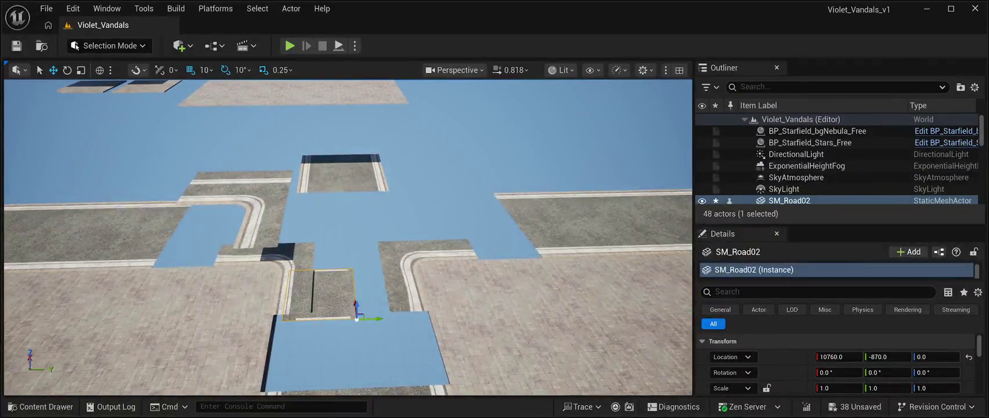
{"action": "left_click_drag", "start_coordinate": [379, 319], "coordinate": [410, 319]}
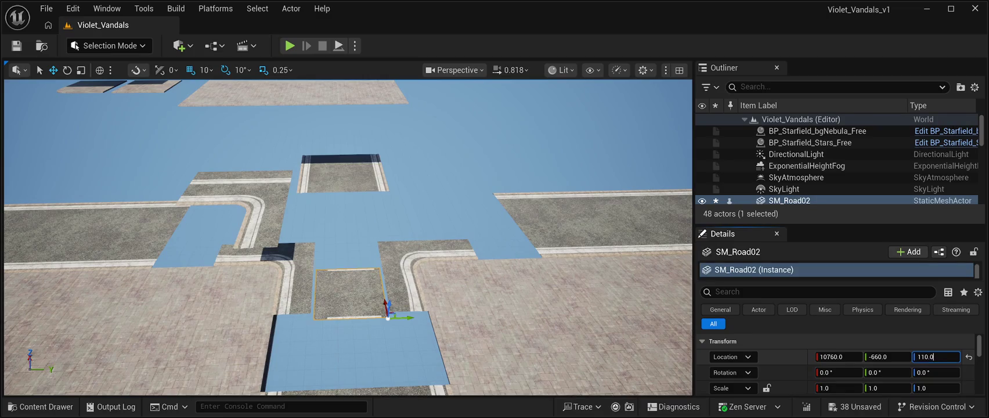
- Set SM_Road02's height to 110, then delete it from the level
{"action": "key", "text": "Return"}
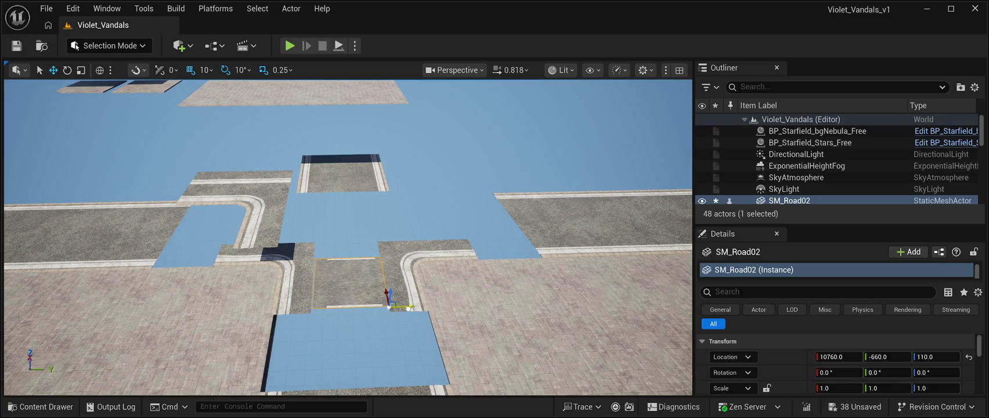
{"action": "scroll", "coordinate": [348, 238], "scroll_direction": "up", "scroll_amount": 5}
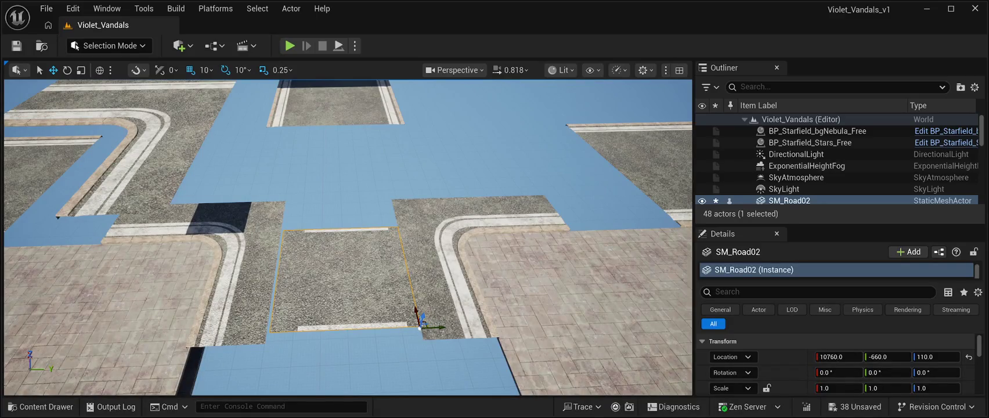
{"action": "key", "text": "Delete"}
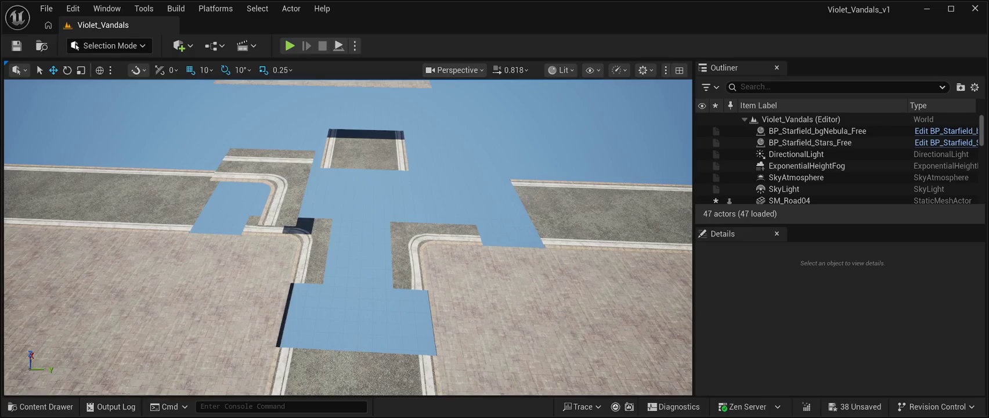
- Browse the Meshes folder in the Content Drawer, then close it
{"action": "left_click", "coordinate": [40, 406]}
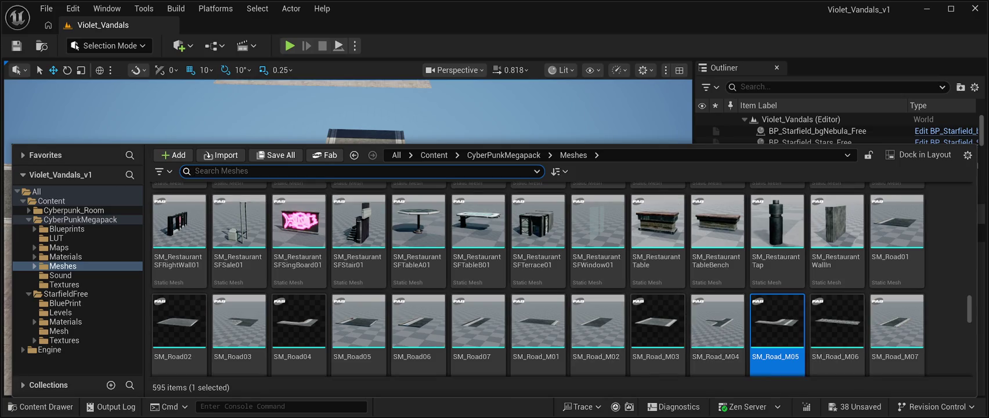
{"action": "scroll", "coordinate": [718, 337], "scroll_direction": "down", "scroll_amount": 1}
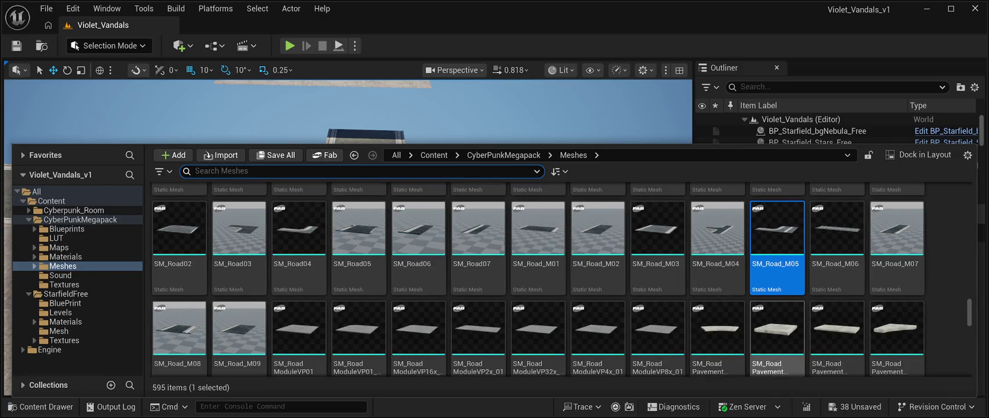
{"action": "scroll", "coordinate": [359, 337], "scroll_direction": "down", "scroll_amount": 1}
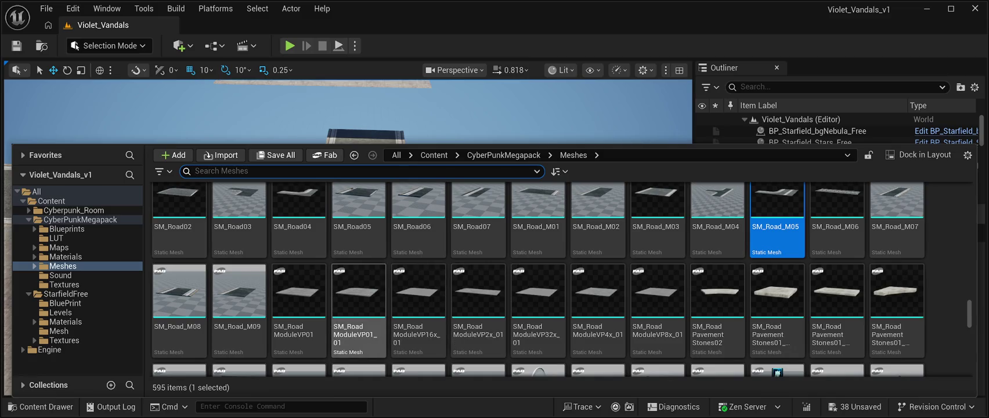
{"action": "left_click", "coordinate": [494, 111]}
- Move the floating SM_RoadModuleVP01_01 module toward the street, to 10810, -3270, 530
{"action": "mouse_move", "coordinate": [349, 232]}
{"action": "left_mouse_down"}
{"action": "mouse_move", "coordinate": [371, 215]}
{"action": "mouse_move", "coordinate": [349, 231]}
{"action": "mouse_move", "coordinate": [348, 190]}
{"action": "mouse_move", "coordinate": [349, 218]}
{"action": "mouse_move", "coordinate": [363, 206]}
{"action": "left_mouse_up"}
{"action": "left_click", "coordinate": [430, 258]}
{"action": "mouse_move", "coordinate": [301, 246]}
{"action": "left_mouse_down"}
{"action": "mouse_move", "coordinate": [596, 232]}
{"action": "mouse_move", "coordinate": [596, 248]}
{"action": "mouse_move", "coordinate": [383, 274]}
{"action": "mouse_move", "coordinate": [412, 255]}
{"action": "mouse_move", "coordinate": [434, 261]}
{"action": "mouse_move", "coordinate": [434, 285]}
{"action": "mouse_move", "coordinate": [464, 232]}
{"action": "mouse_move", "coordinate": [453, 233]}
{"action": "mouse_move", "coordinate": [566, 236]}
{"action": "left_mouse_up"}
{"action": "mouse_move", "coordinate": [348, 232]}
{"action": "left_mouse_down"}
{"action": "mouse_move", "coordinate": [313, 279]}
{"action": "mouse_move", "coordinate": [348, 216]}
{"action": "left_mouse_up"}
- Select the SM_Road04 corner piece and inspect its height value
{"action": "left_click", "coordinate": [401, 232]}
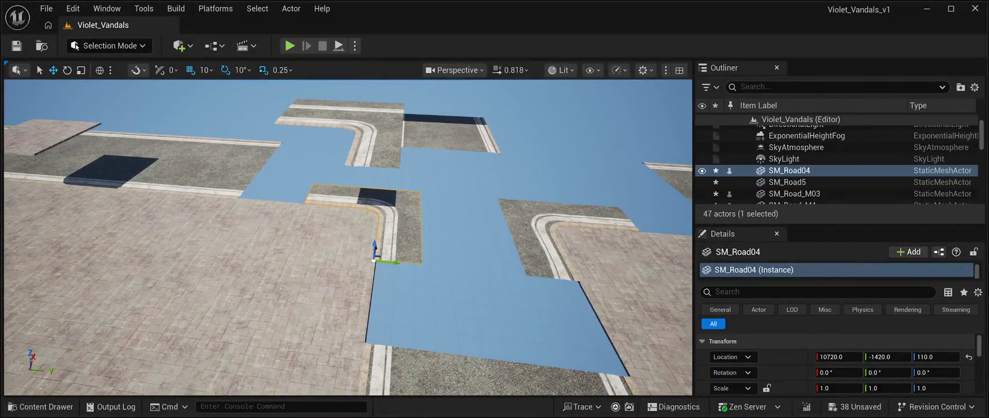
{"action": "left_click", "coordinate": [936, 356]}
{"action": "type", "text": "100"}
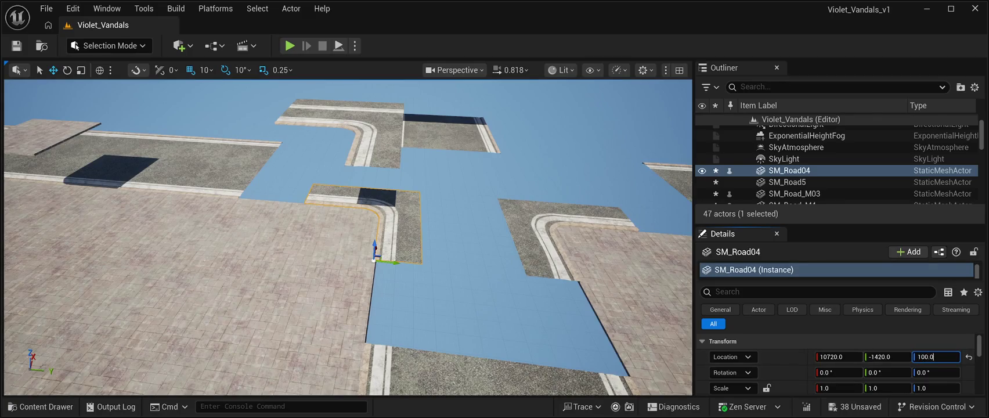
{"action": "left_click", "coordinate": [817, 131]}
{"action": "key", "text": "ctrl+z"}
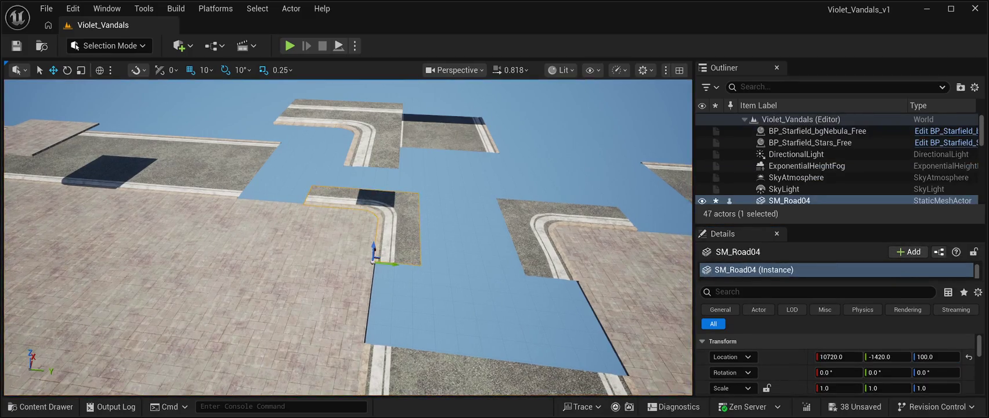
{"action": "left_click_drag", "start_coordinate": [348, 261], "coordinate": [290, 241]}
- Shift SM_Road_M05 along X into place and reframe the view on the road tiles
{"action": "left_click", "coordinate": [464, 198]}
{"action": "mouse_move", "coordinate": [413, 214]}
{"action": "left_mouse_down"}
{"action": "mouse_move", "coordinate": [589, 191]}
{"action": "mouse_move", "coordinate": [573, 185]}
{"action": "left_mouse_up"}
{"action": "left_click_drag", "start_coordinate": [348, 232], "coordinate": [334, 225]}
{"action": "left_click", "coordinate": [499, 258]}
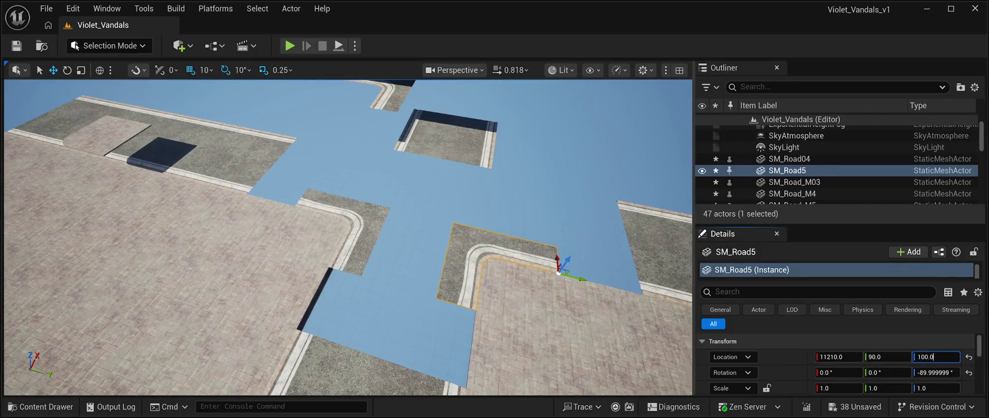
{"action": "left_click", "coordinate": [407, 191]}
{"action": "key", "text": "f"}
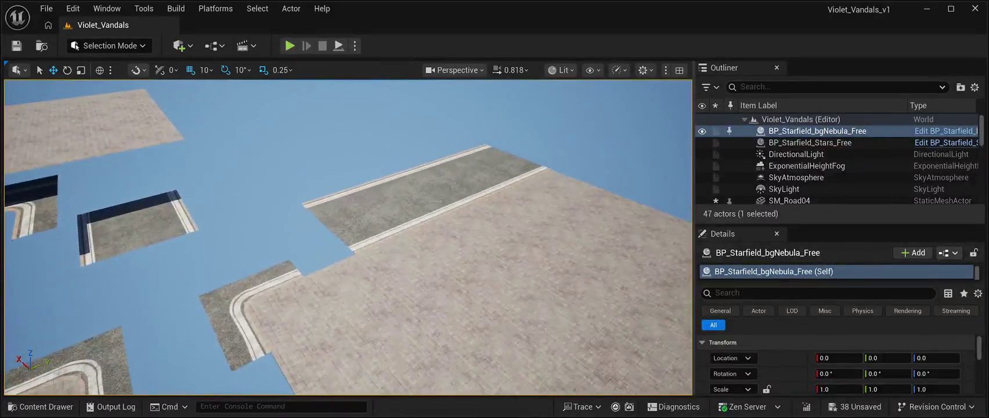
- Set road slabs SM_Road_M12, M13 and M14 to Location Z 100
{"action": "left_click", "coordinate": [491, 168]}
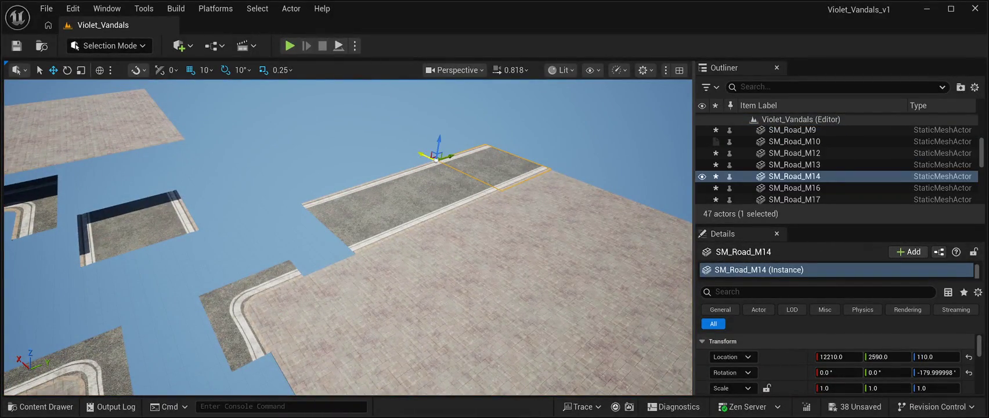
{"action": "left_click", "coordinate": [430, 183], "text": "ctrl"}
{"action": "left_click", "coordinate": [365, 194], "text": "ctrl"}
{"action": "type", "text": "100"}
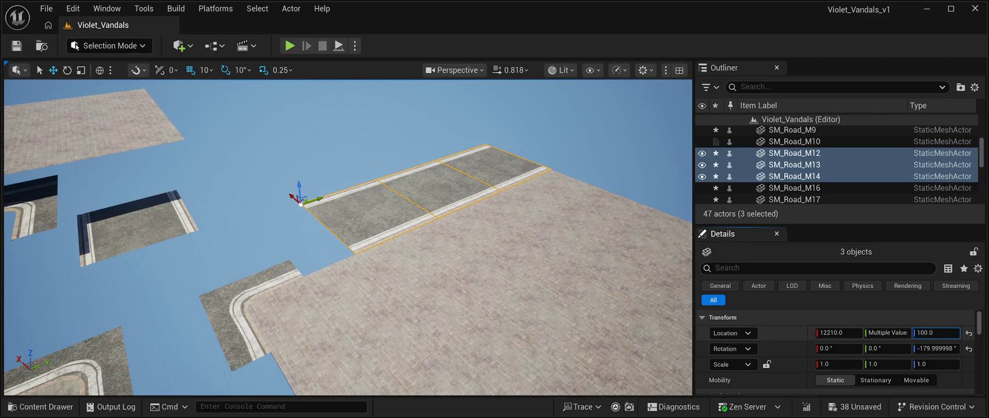
{"action": "key", "text": "Return"}
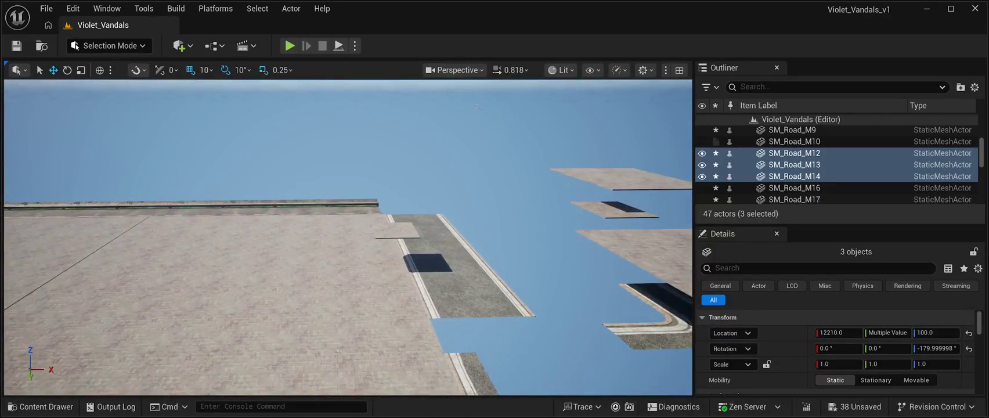
- Select road tiles SM_Road_M16, M17 and M18 to match the height of 100
{"action": "left_click", "coordinate": [464, 284]}
{"action": "left_click", "coordinate": [443, 251], "text": "ctrl"}
{"action": "left_click", "coordinate": [423, 226], "text": "ctrl"}
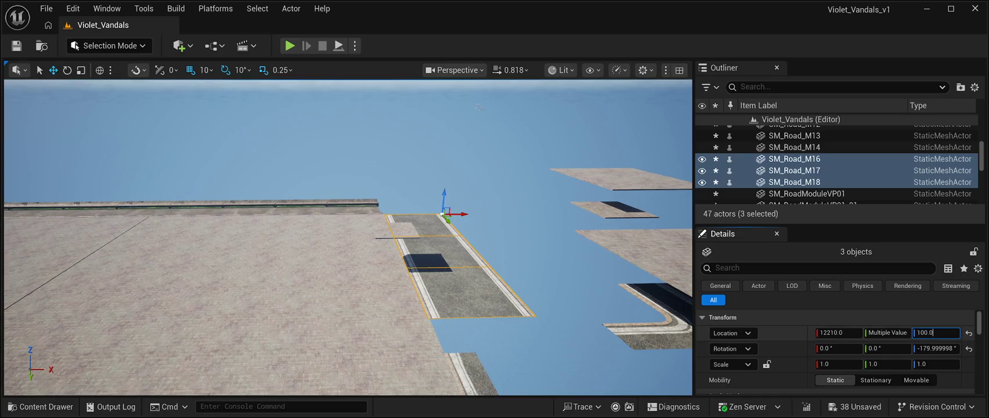
{"action": "left_click_drag", "start_coordinate": [348, 261], "coordinate": [360, 198]}
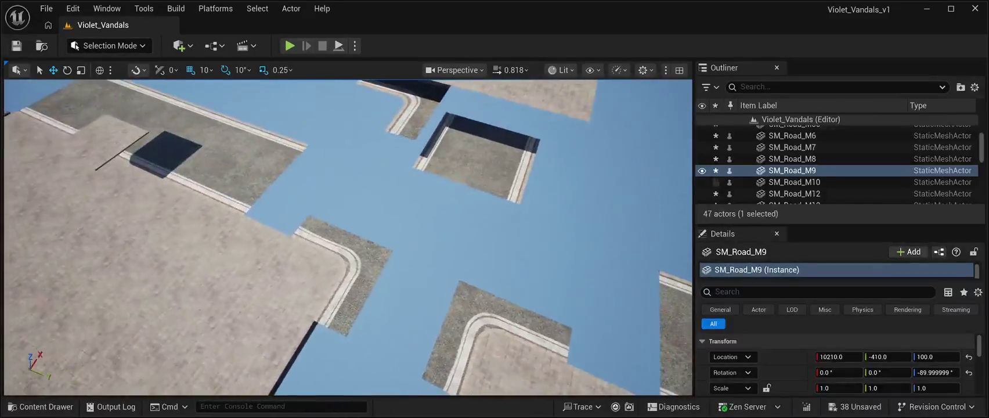
- Slide SM_Road_M16, M17 and M18 along X to 13980, 13970 and 13990 so they join end to end
{"action": "left_click", "coordinate": [348, 290]}
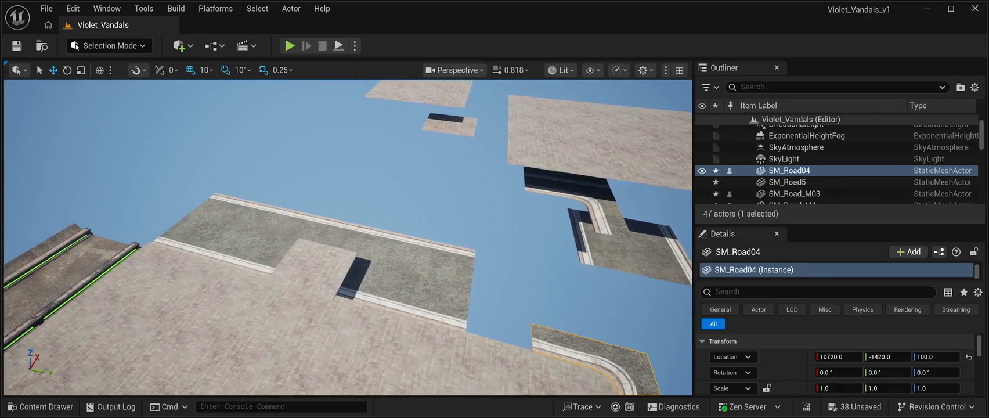
{"action": "left_click", "coordinate": [313, 270]}
{"action": "left_click", "coordinate": [412, 279]}
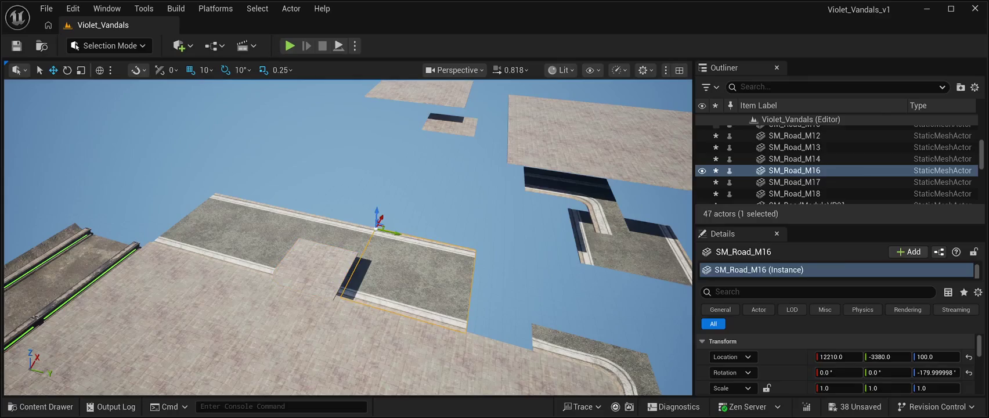
{"action": "left_click_drag", "start_coordinate": [379, 224], "coordinate": [415, 152]}
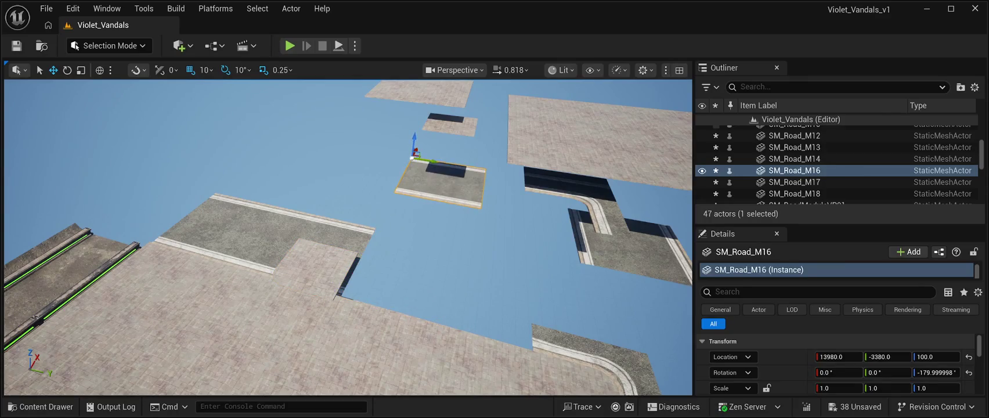
{"action": "left_click", "coordinate": [307, 244]}
{"action": "mouse_move", "coordinate": [299, 199]}
{"action": "left_mouse_down"}
{"action": "mouse_move", "coordinate": [348, 152]}
{"action": "mouse_move", "coordinate": [385, 146]}
{"action": "left_mouse_up"}
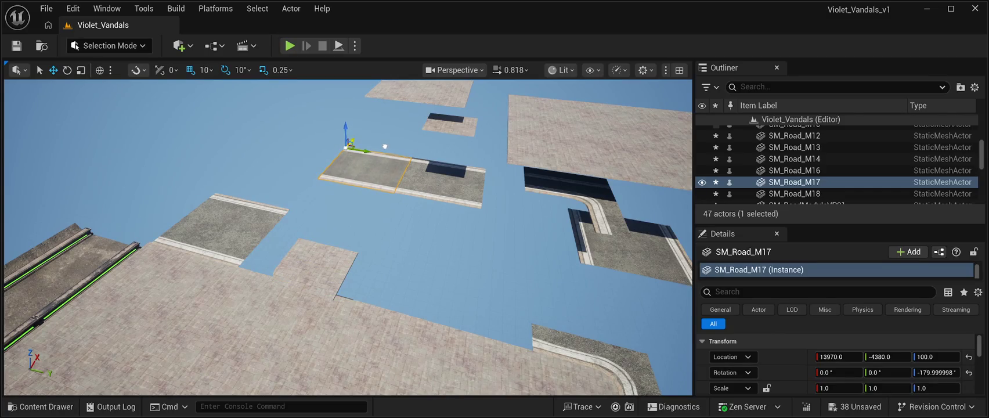
{"action": "left_click", "coordinate": [221, 232]}
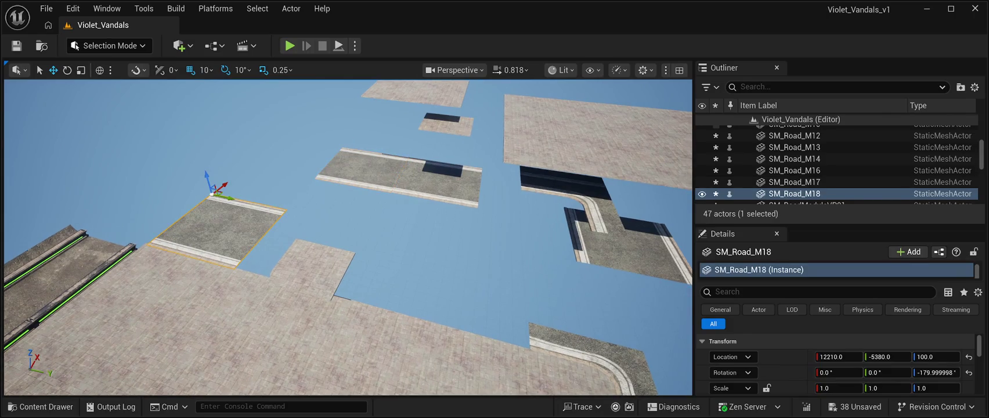
{"action": "left_click_drag", "start_coordinate": [227, 184], "coordinate": [304, 133]}
- Shift the curved SM_Road04 corner along X to 11430
{"action": "key", "text": "d"}
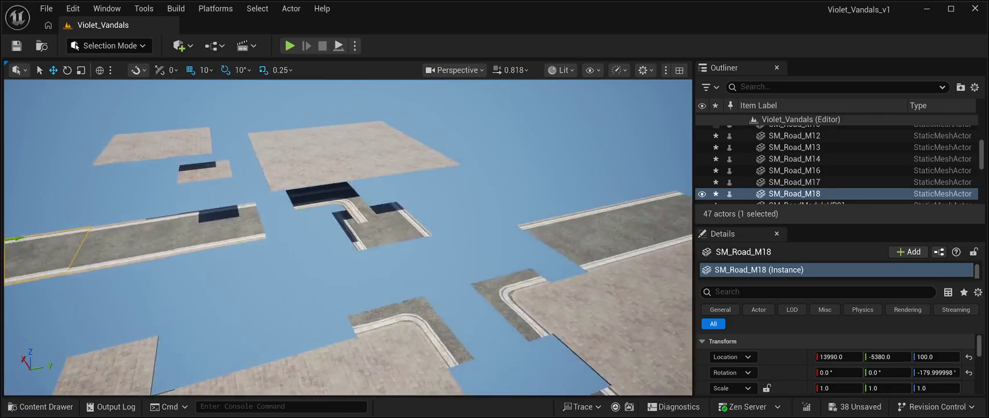
{"action": "left_click", "coordinate": [407, 307]}
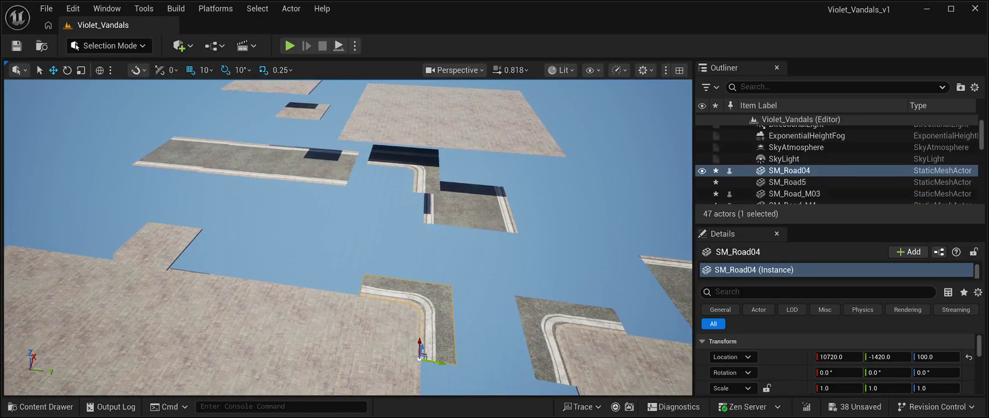
{"action": "left_click_drag", "start_coordinate": [420, 344], "coordinate": [421, 284]}
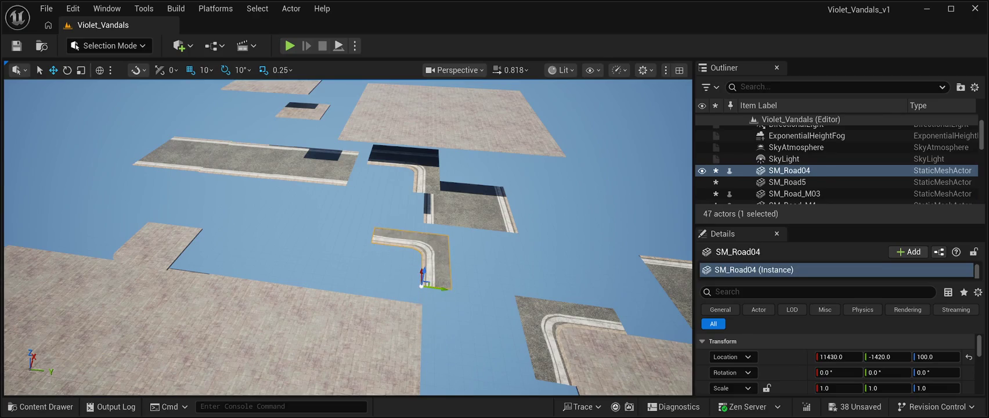
- Rotate the SM_RoadModuleVP01_01 pavement tile to -180° on Z
{"action": "left_click", "coordinate": [157, 244]}
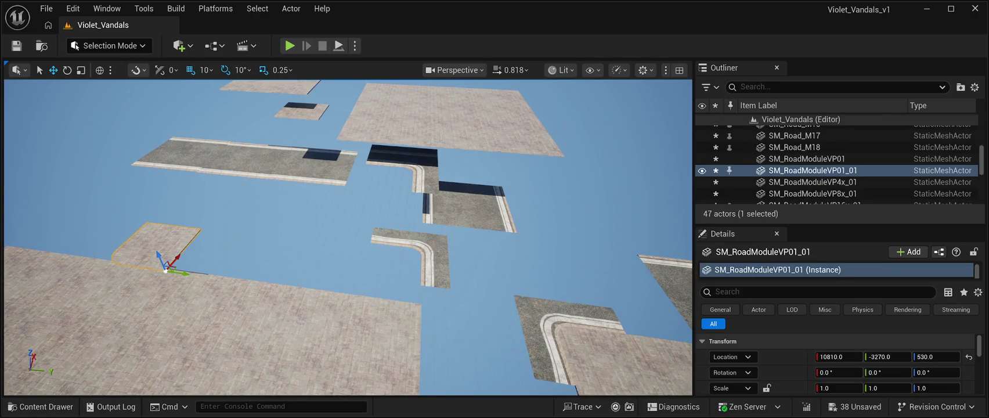
{"action": "left_click", "coordinate": [67, 70]}
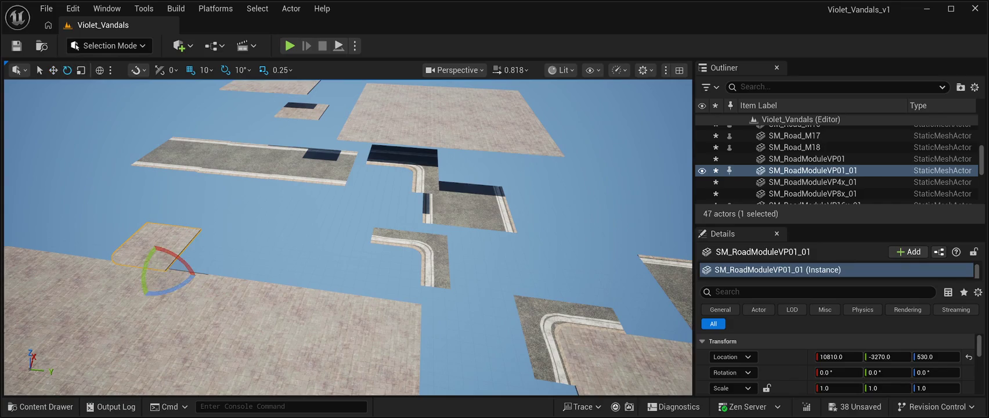
{"action": "left_click_drag", "start_coordinate": [168, 288], "coordinate": [116, 295]}
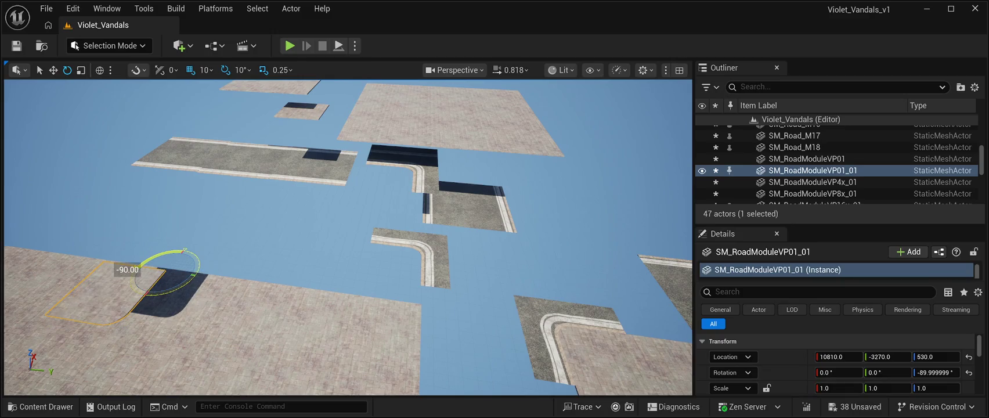
{"action": "mouse_move", "coordinate": [127, 269]}
{"action": "left_mouse_down"}
{"action": "mouse_move", "coordinate": [126, 304]}
{"action": "mouse_move", "coordinate": [161, 306]}
{"action": "mouse_move", "coordinate": [206, 280]}
{"action": "mouse_move", "coordinate": [137, 308]}
{"action": "left_mouse_up"}
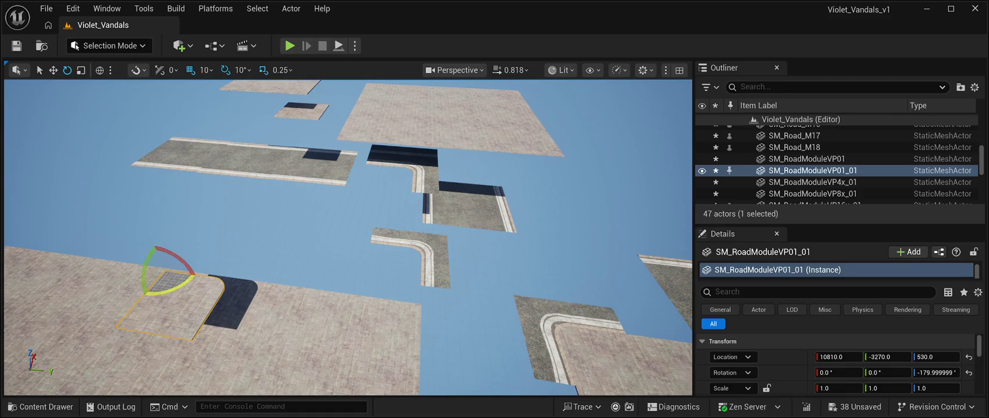
- Slide the pavement tile along X to about 11350 and set its height to 100
{"action": "key", "text": "w"}
{"action": "mouse_move", "coordinate": [176, 257]}
{"action": "left_mouse_down"}
{"action": "mouse_move", "coordinate": [238, 203]}
{"action": "mouse_move", "coordinate": [222, 239]}
{"action": "mouse_move", "coordinate": [245, 265]}
{"action": "mouse_move", "coordinate": [236, 250]}
{"action": "left_mouse_up"}
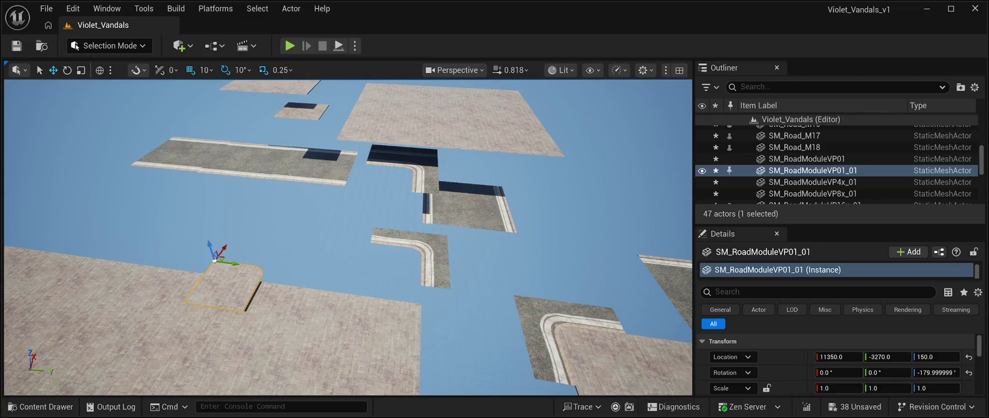
{"action": "left_click_drag", "start_coordinate": [214, 260], "coordinate": [269, 224]}
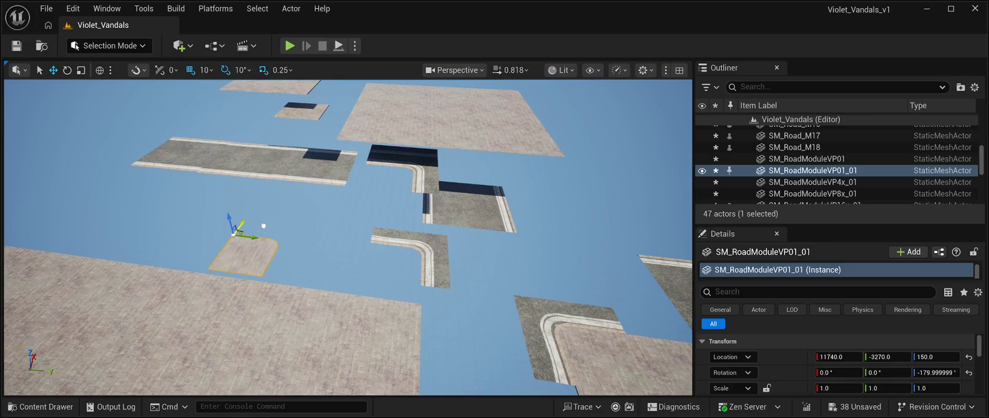
{"action": "key", "text": "w"}
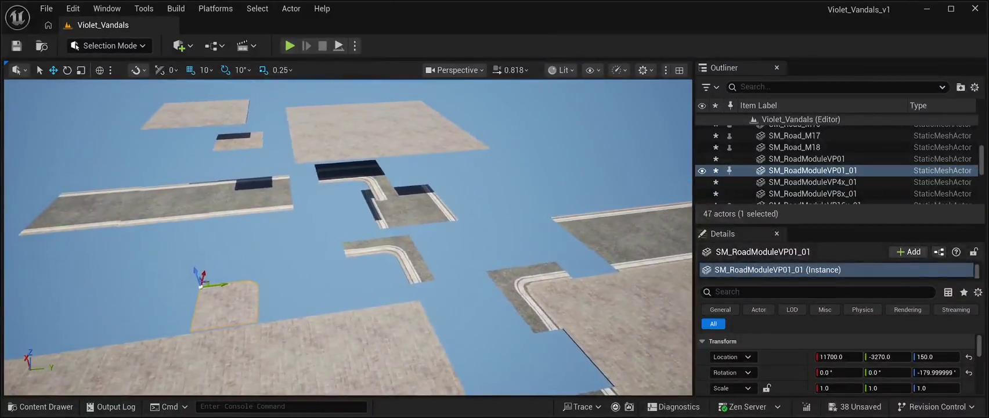
{"action": "key", "text": "w"}
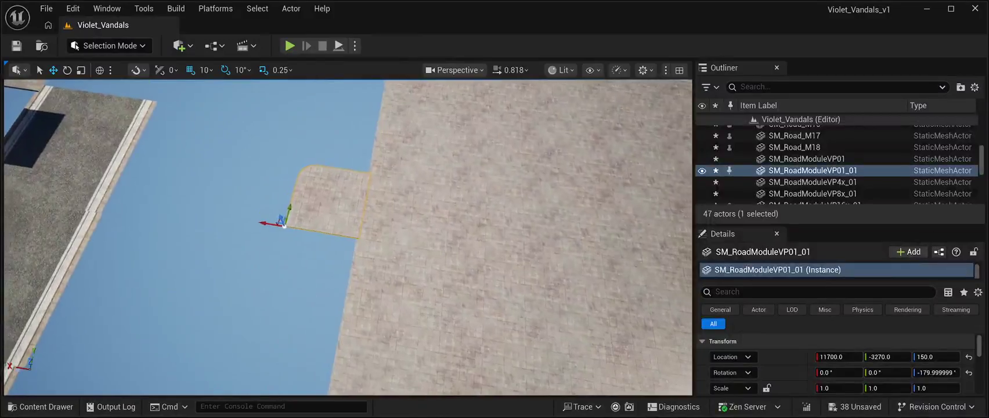
{"action": "key", "text": "w"}
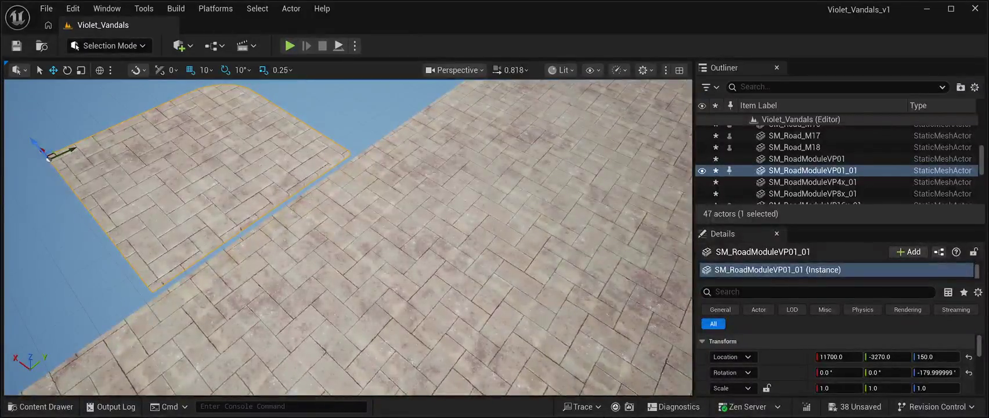
{"action": "left_click", "coordinate": [936, 357]}
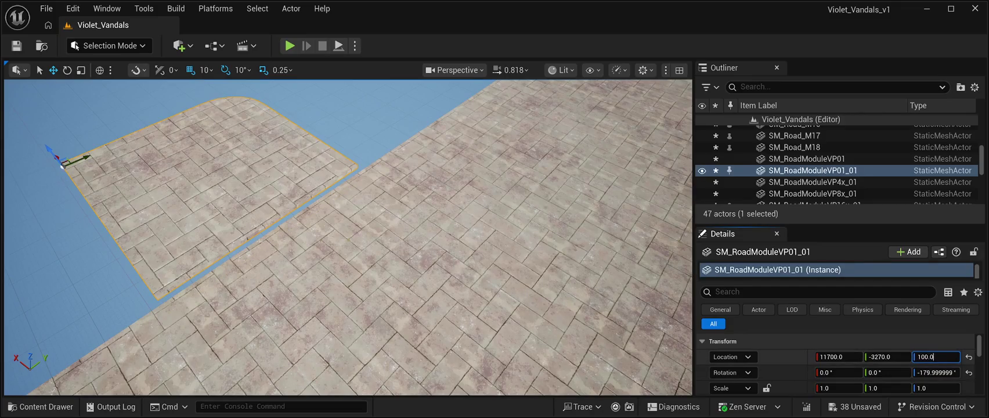
{"action": "key", "text": "s"}
- Place the pavement tile at 11720, -1910, 100 against the curved road corner
{"action": "key", "text": "a"}
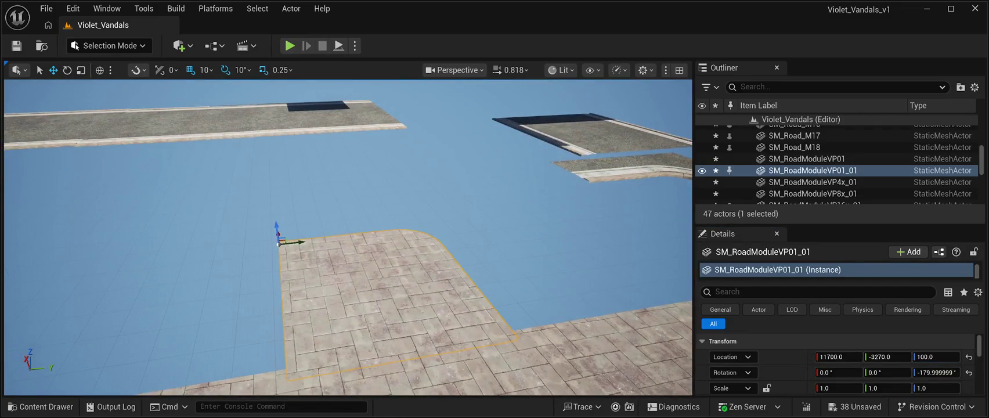
{"action": "left_click_drag", "start_coordinate": [349, 233], "coordinate": [215, 232]}
{"action": "mouse_move", "coordinate": [406, 253]}
{"action": "left_mouse_down"}
{"action": "mouse_move", "coordinate": [384, 253]}
{"action": "mouse_move", "coordinate": [384, 275]}
{"action": "mouse_move", "coordinate": [395, 276]}
{"action": "left_mouse_up"}
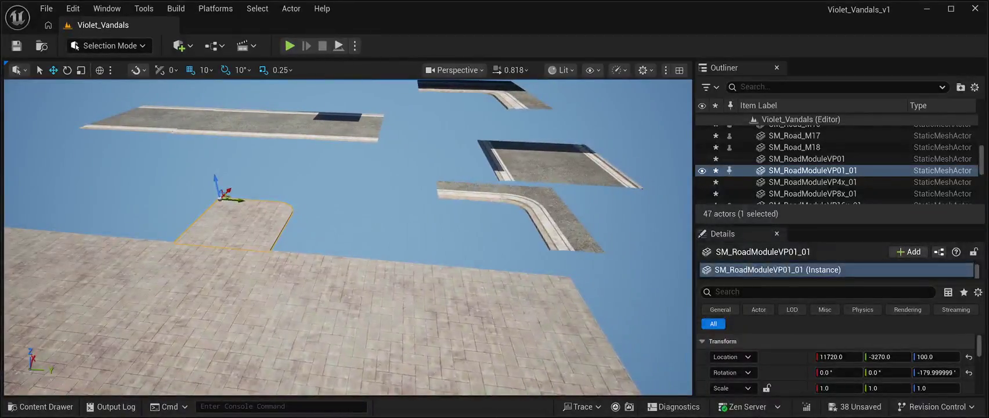
{"action": "mouse_move", "coordinate": [243, 202]}
{"action": "left_mouse_down"}
{"action": "mouse_move", "coordinate": [468, 227]}
{"action": "mouse_move", "coordinate": [418, 236]}
{"action": "left_mouse_up"}
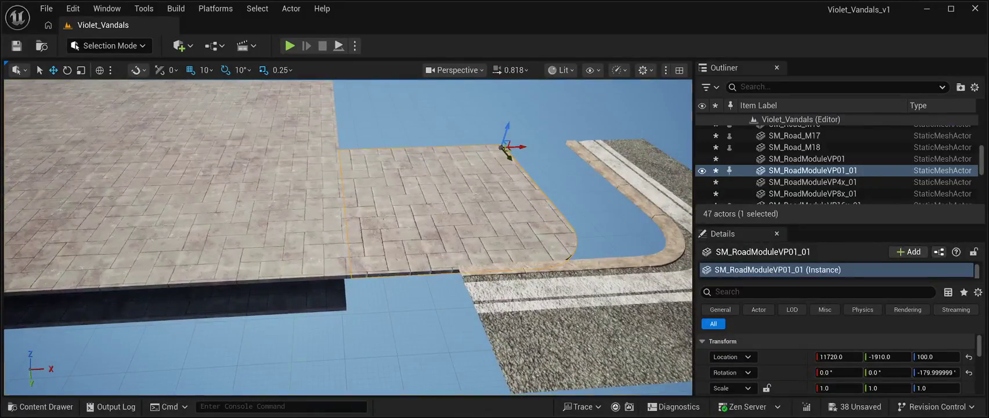
- Slide the curved SM_Road04 piece along X until it meets the paving
{"action": "left_click", "coordinate": [688, 303]}
{"action": "key", "text": "f"}
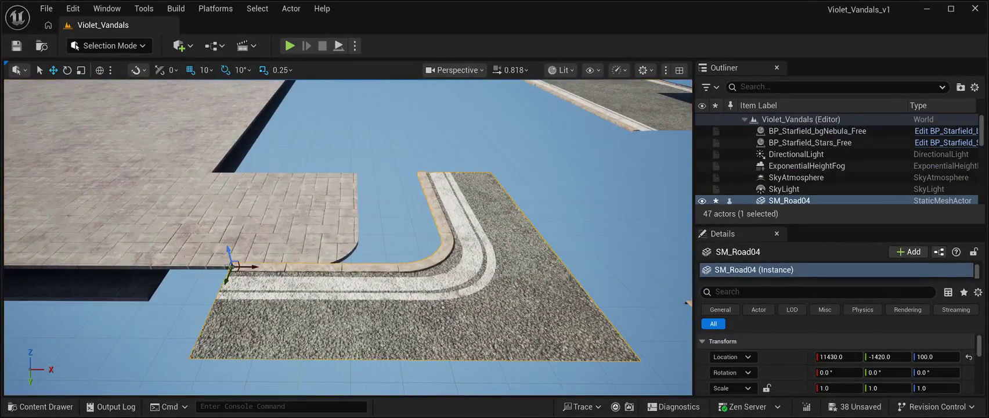
{"action": "mouse_move", "coordinate": [253, 267]}
{"action": "left_mouse_down"}
{"action": "mouse_move", "coordinate": [162, 267]}
{"action": "mouse_move", "coordinate": [168, 275]}
{"action": "mouse_move", "coordinate": [186, 134]}
{"action": "mouse_move", "coordinate": [182, 169]}
{"action": "mouse_move", "coordinate": [171, 175]}
{"action": "left_mouse_up"}
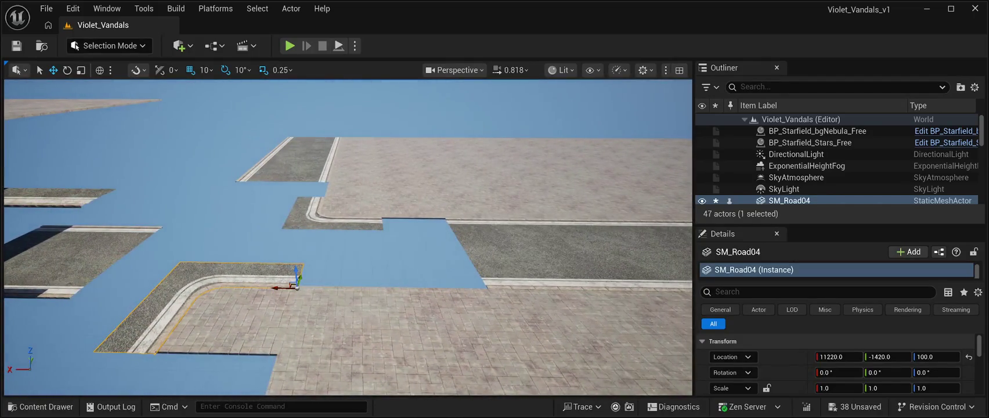
- Move the SM_Road5 corner piece along X to 11850
{"action": "left_click", "coordinate": [337, 214]}
{"action": "left_click_drag", "start_coordinate": [303, 198], "coordinate": [236, 199]}
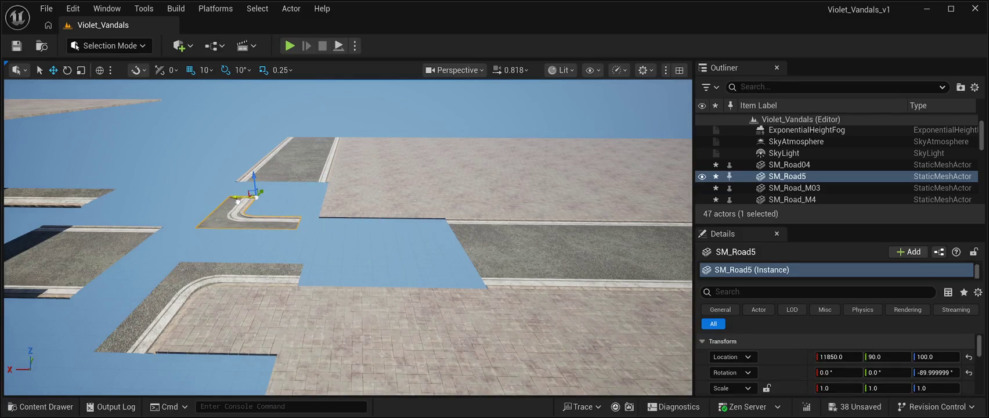
{"action": "left_click", "coordinate": [221, 319]}
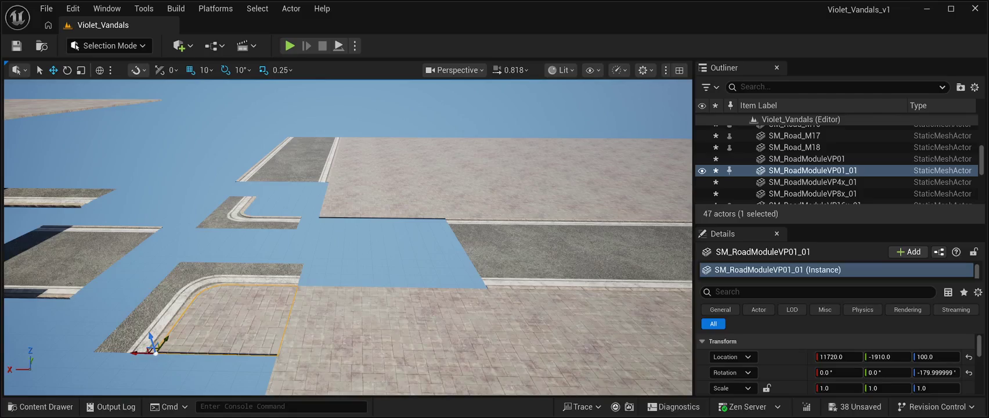
- Duplicate the pavement corner piece and turn the copy a quarter turn (90°)
{"action": "key", "text": "ctrl+d"}
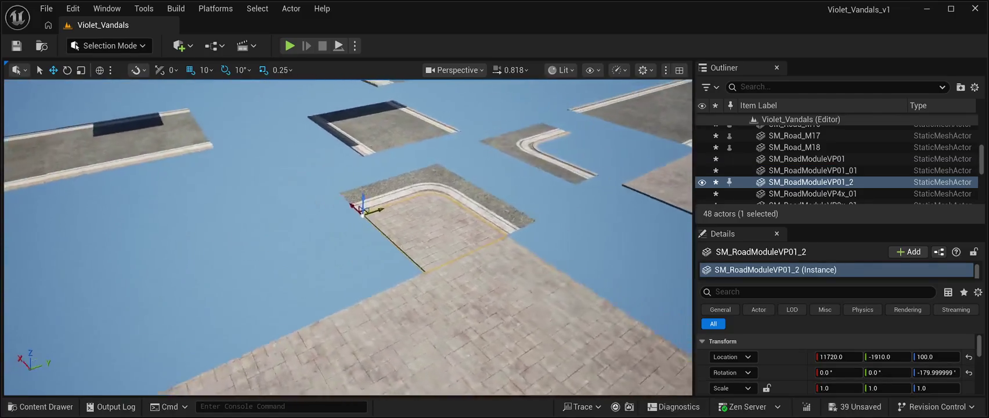
{"action": "key", "text": "d"}
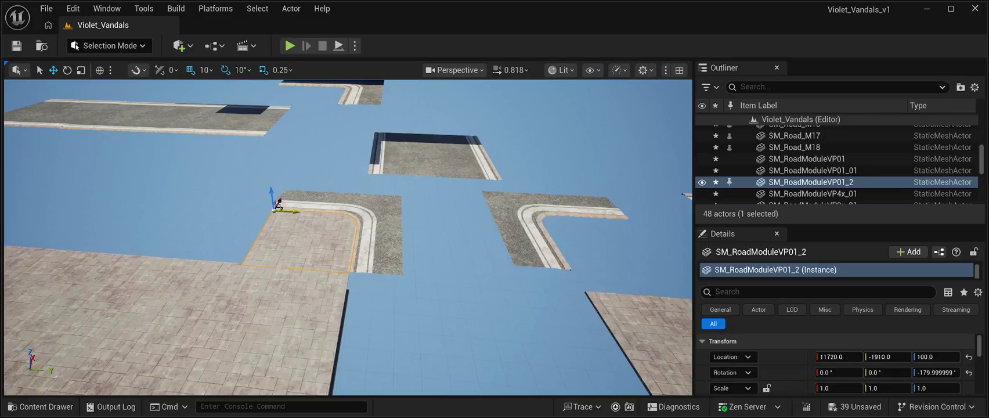
{"action": "left_click_drag", "start_coordinate": [294, 212], "coordinate": [574, 228]}
{"action": "key", "text": "d"}
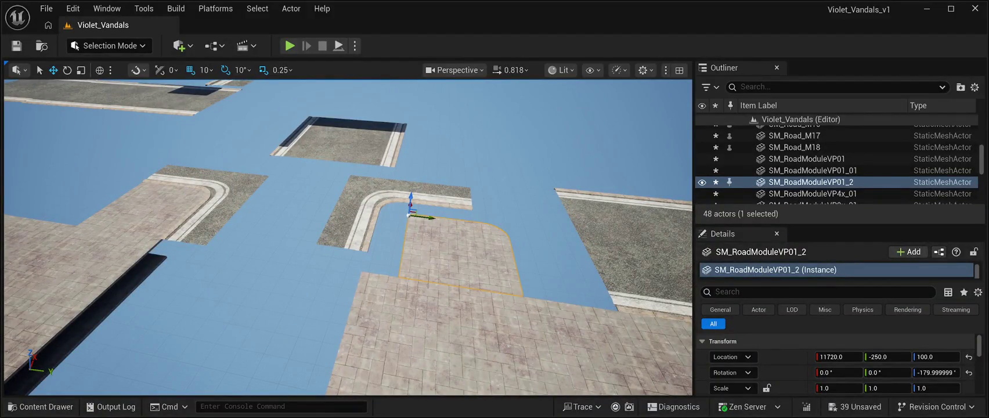
{"action": "key", "text": "e"}
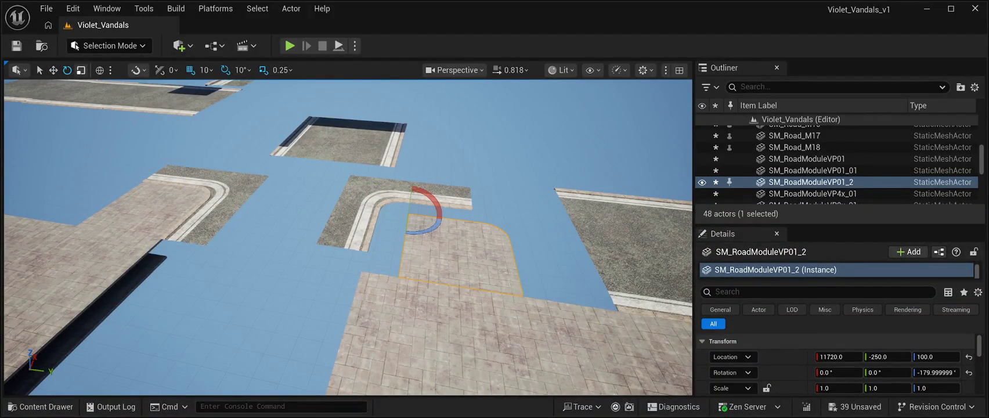
{"action": "left_click_drag", "start_coordinate": [424, 231], "coordinate": [358, 232]}
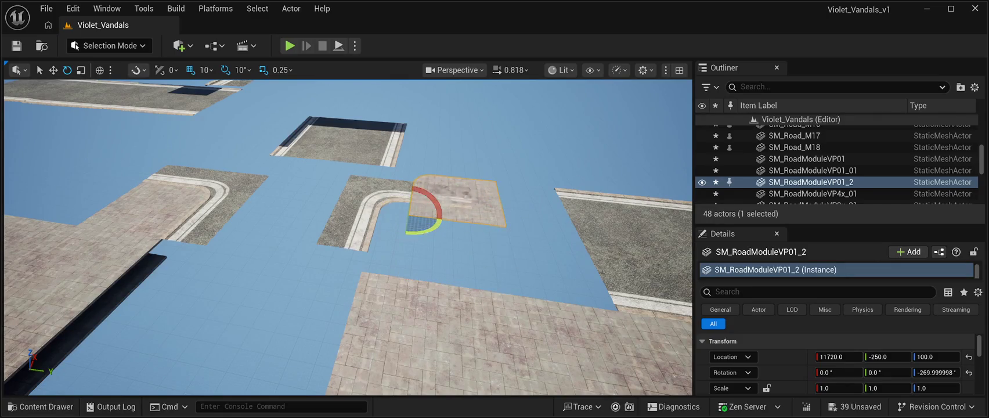
- Place the copied corner at X 11210, Y -410 beside the curved road
{"action": "key", "text": "w"}
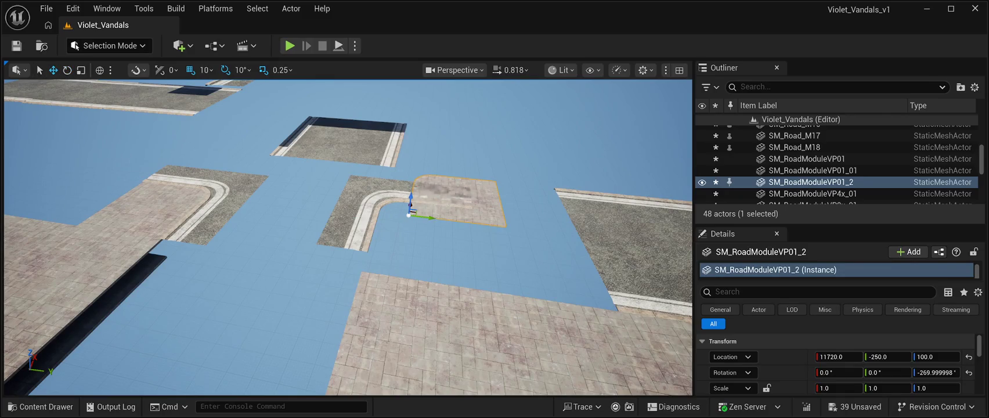
{"action": "left_click_drag", "start_coordinate": [348, 262], "coordinate": [299, 245]}
{"action": "left_click_drag", "start_coordinate": [375, 178], "coordinate": [282, 181]}
{"action": "mouse_move", "coordinate": [271, 221]}
{"action": "left_mouse_down"}
{"action": "mouse_move", "coordinate": [265, 196]}
{"action": "mouse_move", "coordinate": [285, 175]}
{"action": "left_mouse_up"}
{"action": "left_click_drag", "start_coordinate": [348, 238], "coordinate": [329, 223]}
{"action": "left_click", "coordinate": [335, 228]}
- Slide the SM_Road5 corner piece along X to 11710, keeping Y 90 and height 100
{"action": "left_click", "coordinate": [419, 207]}
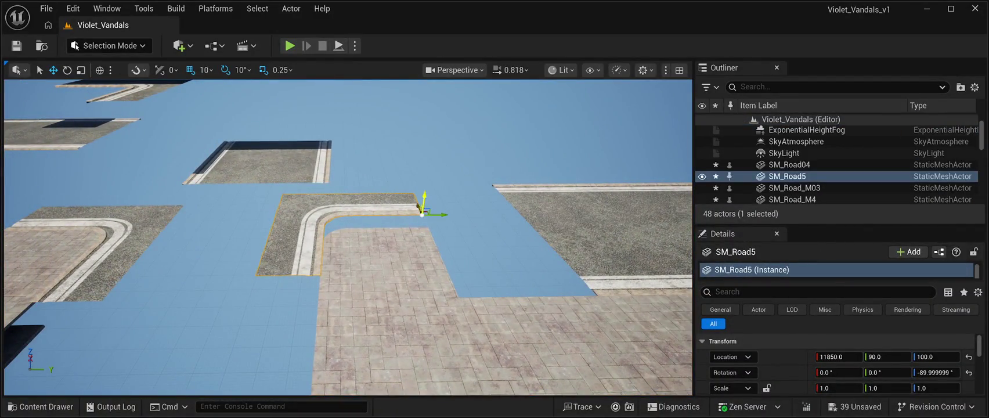
{"action": "left_click_drag", "start_coordinate": [415, 204], "coordinate": [424, 231]}
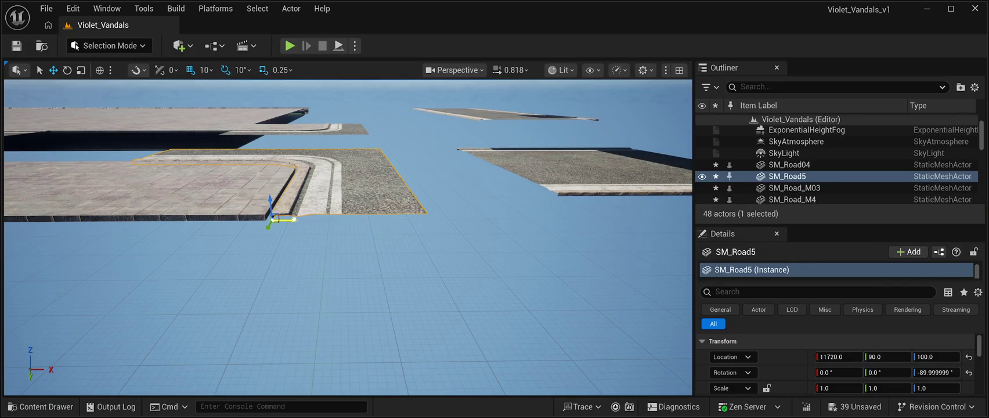
{"action": "mouse_move", "coordinate": [336, 227]}
{"action": "left_mouse_down"}
{"action": "mouse_move", "coordinate": [579, 299]}
{"action": "mouse_move", "coordinate": [579, 366]}
{"action": "mouse_move", "coordinate": [566, 325]}
{"action": "left_mouse_up"}
- Duplicate SM_Road_M9 and move the new SM_Road_M11 along X from 11250 to 11210
{"action": "left_click", "coordinate": [307, 337]}
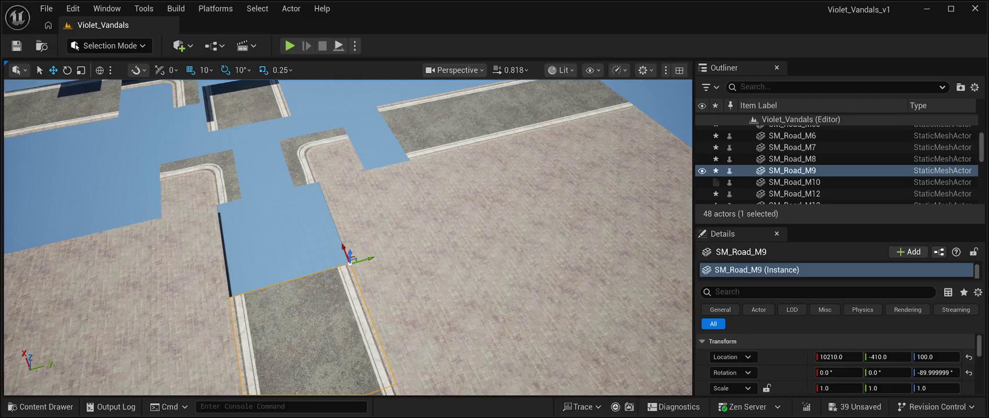
{"action": "key", "text": "ctrl+d"}
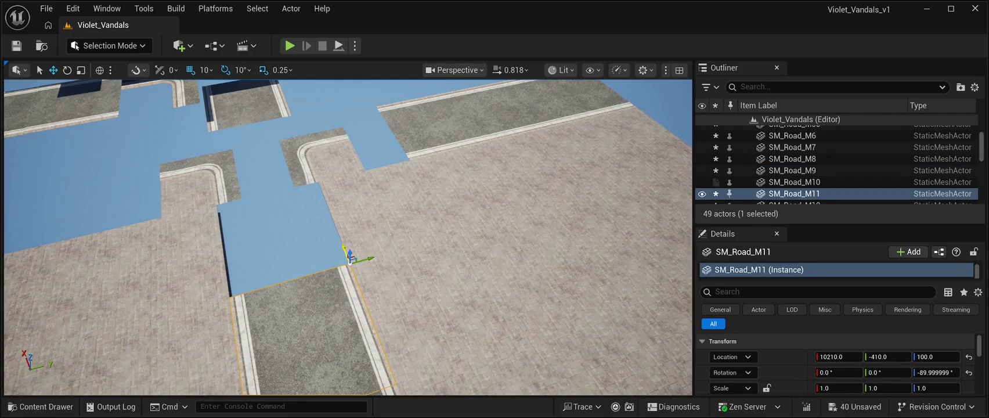
{"action": "left_click_drag", "start_coordinate": [349, 256], "coordinate": [324, 196]}
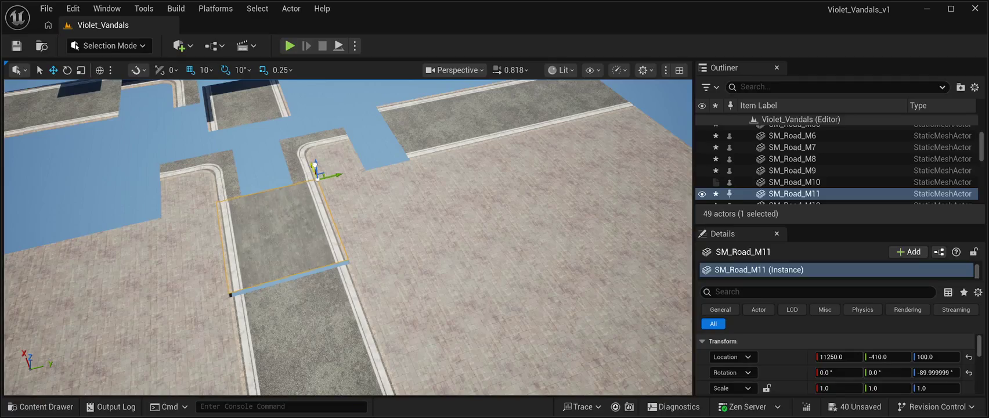
{"action": "mouse_move", "coordinate": [320, 180]}
{"action": "left_mouse_down"}
{"action": "mouse_move", "coordinate": [371, 174]}
{"action": "mouse_move", "coordinate": [267, 212]}
{"action": "left_mouse_up"}
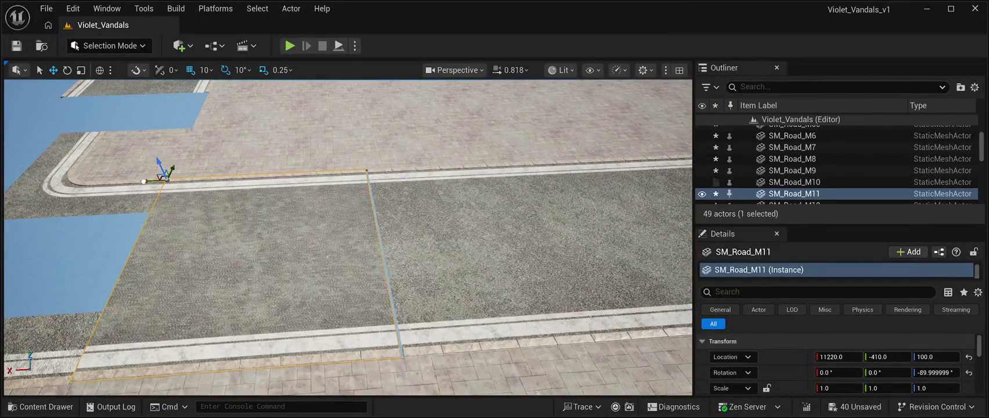
{"action": "left_click_drag", "start_coordinate": [348, 238], "coordinate": [307, 242]}
- Select curved road SM_Road04 to line it up at X 11210, then pick slab SM_RoadModuleVP16x_4
{"action": "left_click", "coordinate": [261, 302]}
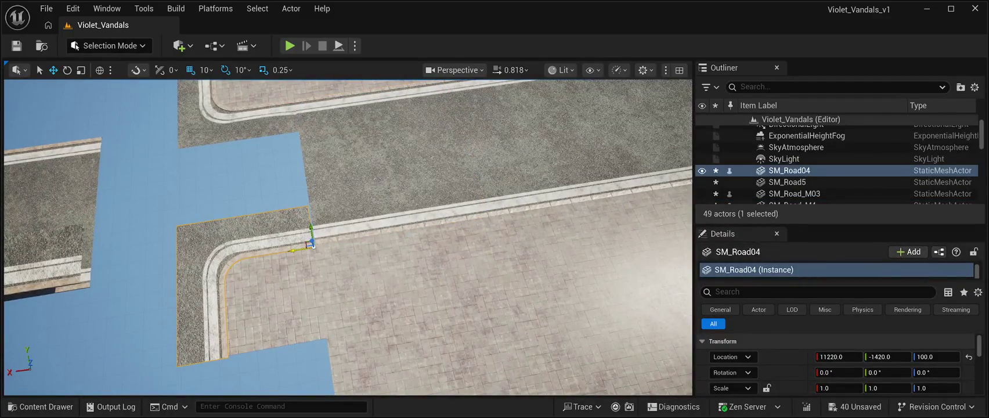
{"action": "left_click", "coordinate": [817, 131]}
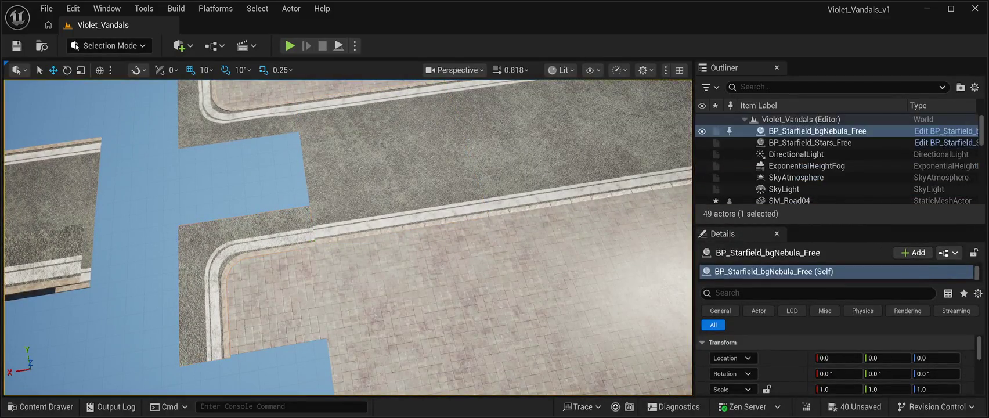
{"action": "left_click", "coordinate": [789, 200]}
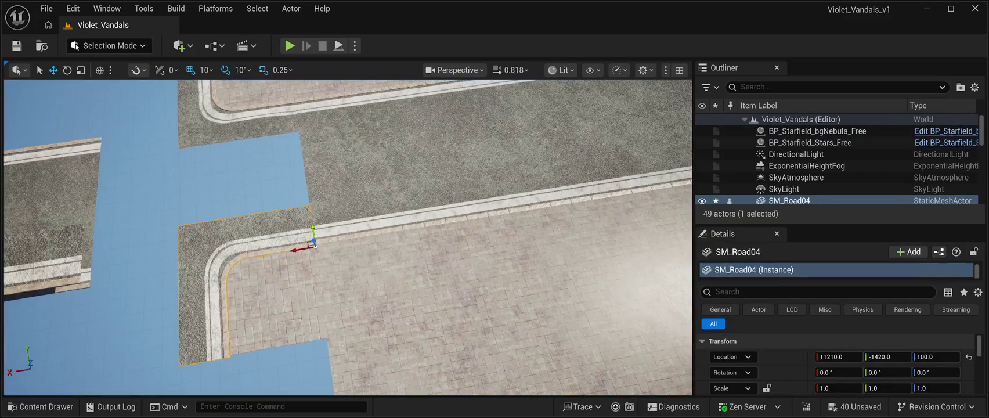
{"action": "left_click", "coordinate": [817, 130]}
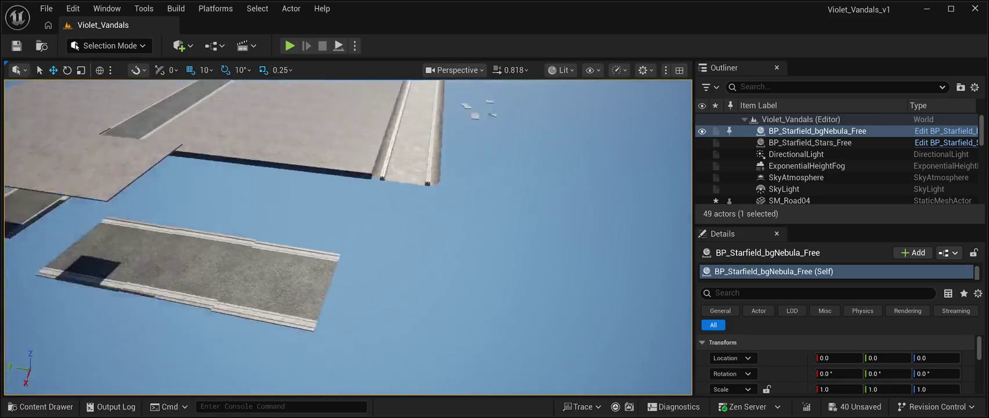
{"action": "mouse_move", "coordinate": [348, 232]}
{"action": "left_mouse_down"}
{"action": "mouse_move", "coordinate": [221, 224]}
{"action": "mouse_move", "coordinate": [221, 174]}
{"action": "left_mouse_up"}
{"action": "left_click", "coordinate": [232, 185]}
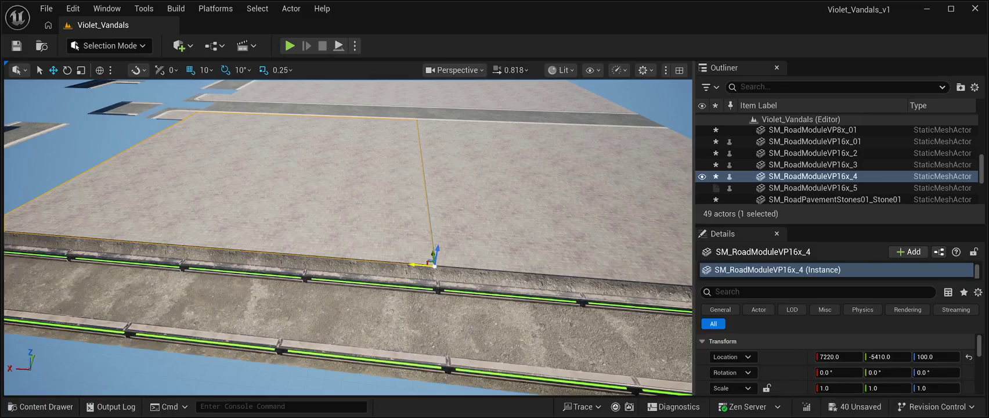
- Nudge slab SM_RoadModuleVP16x_4 to X 7210 and save all pending level changes
{"action": "mouse_move", "coordinate": [414, 263]}
{"action": "left_mouse_down"}
{"action": "mouse_move", "coordinate": [416, 214]}
{"action": "mouse_move", "coordinate": [416, 273]}
{"action": "left_mouse_up"}
{"action": "left_click", "coordinate": [349, 243]}
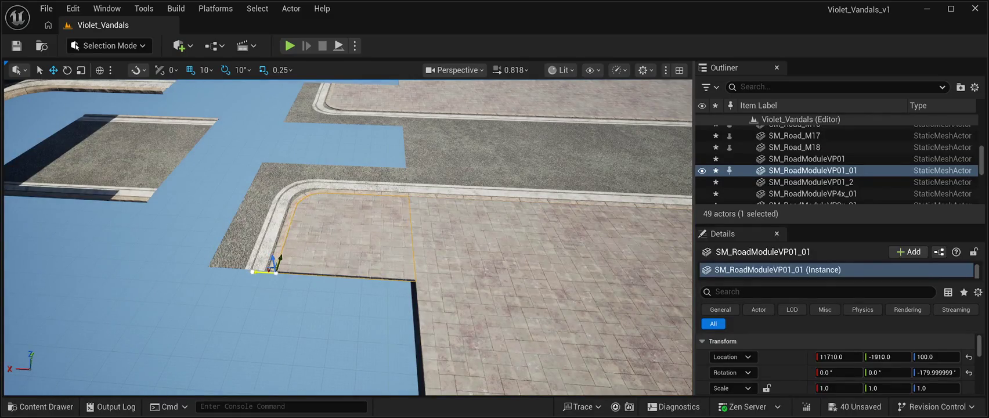
{"action": "left_click", "coordinate": [17, 46]}
{"action": "mouse_move", "coordinate": [416, 273]}
{"action": "left_mouse_down"}
{"action": "mouse_move", "coordinate": [434, 295]}
{"action": "mouse_move", "coordinate": [452, 392]}
{"action": "left_mouse_up"}
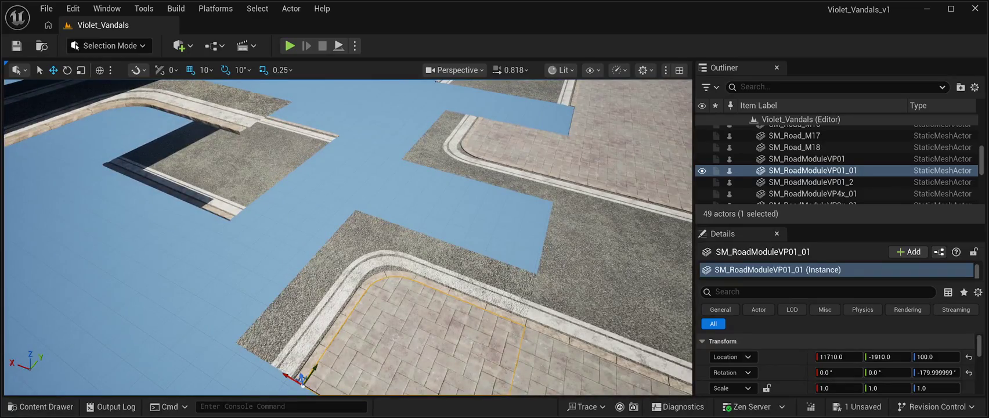
{"action": "left_click_drag", "start_coordinate": [349, 238], "coordinate": [359, 248]}
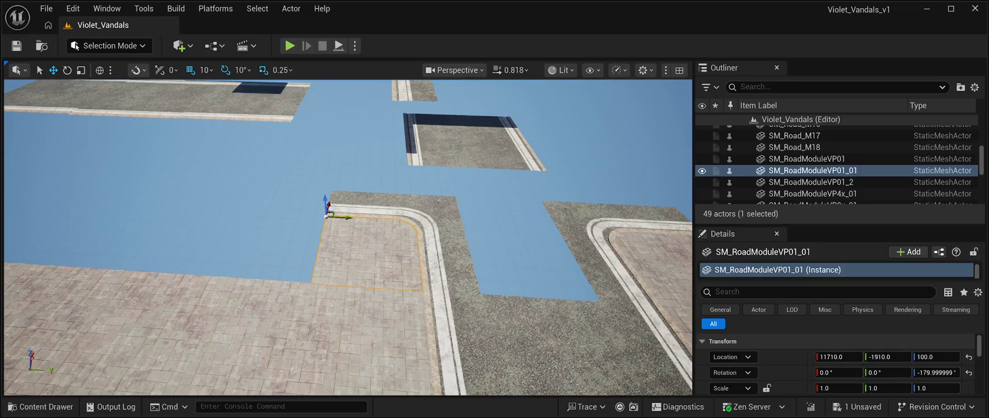